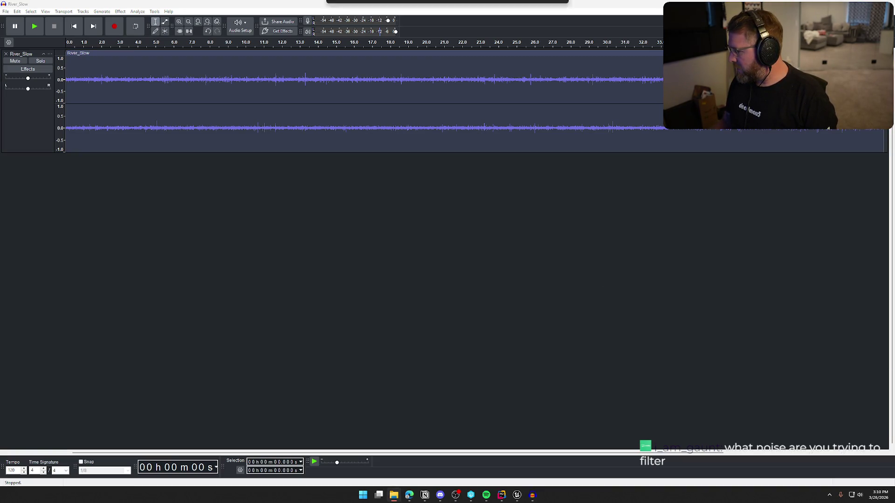
# Step: Add River_Medium.wav as a second track, solo and play it, and mark the noisy stretch near 15–17 s
pyautogui.moveTo(447, 2)
pyautogui.mouseDown()
pyautogui.moveTo(517, 262)
pyautogui.moveTo(438, 278)
pyautogui.mouseUp()
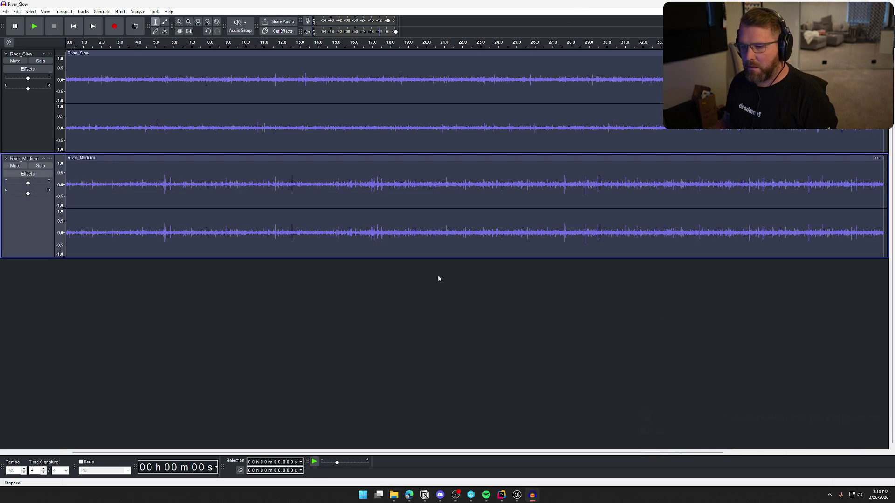
pyautogui.click(41, 165)
pyautogui.press('space')
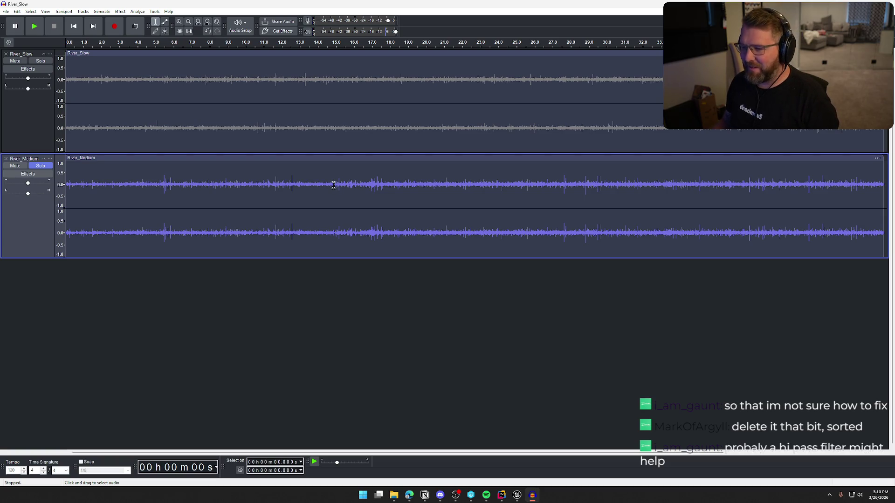
pyautogui.moveTo(334, 185); pyautogui.dragTo(387, 188)
# Step: Preview candidate selections and settle on the noisy stretch from 14.8 to 17.8 seconds
pyautogui.press('space')
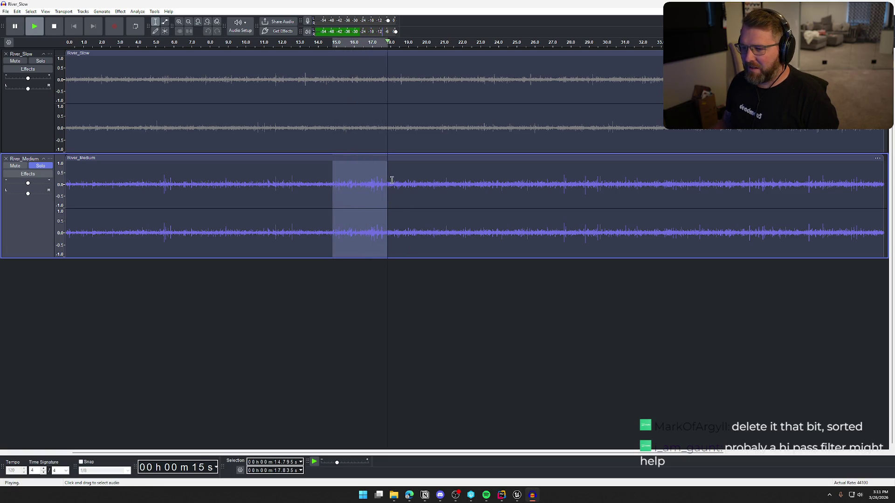
pyautogui.moveTo(390, 182); pyautogui.dragTo(402, 191)
pyautogui.press('space')
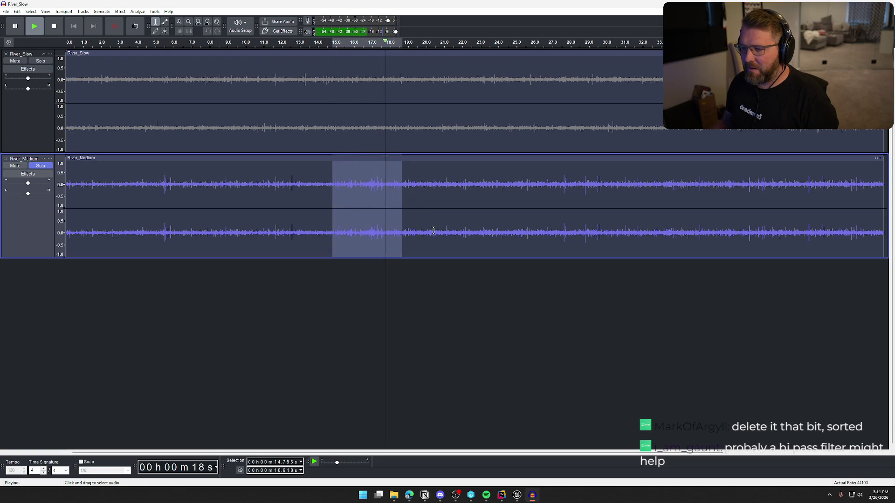
pyautogui.click(386, 184)
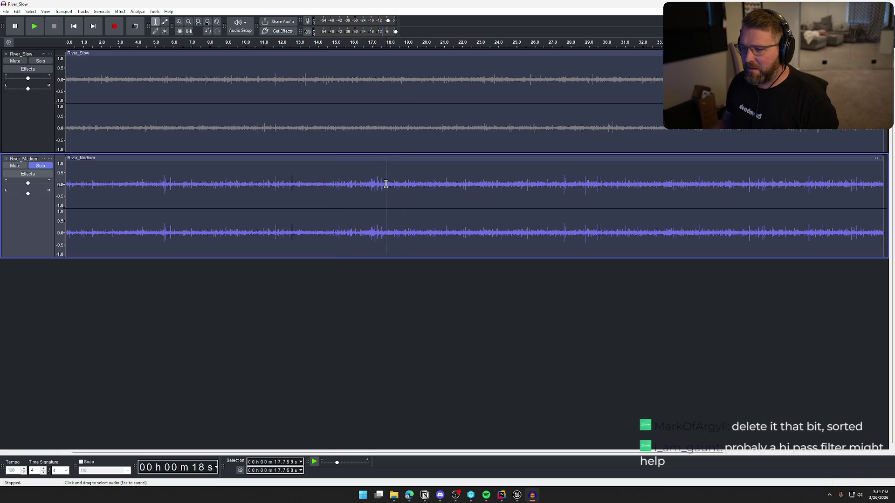
pyautogui.moveTo(386, 184); pyautogui.dragTo(332, 209)
pyautogui.press('space')
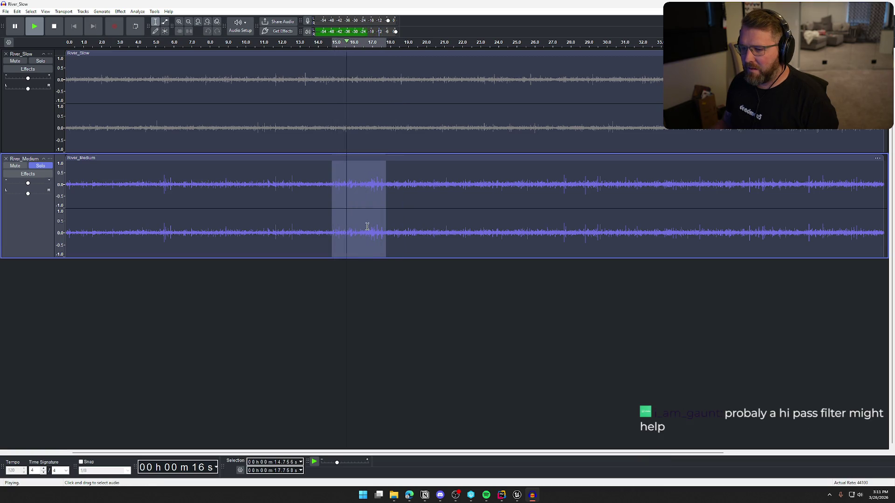
pyautogui.press('space')
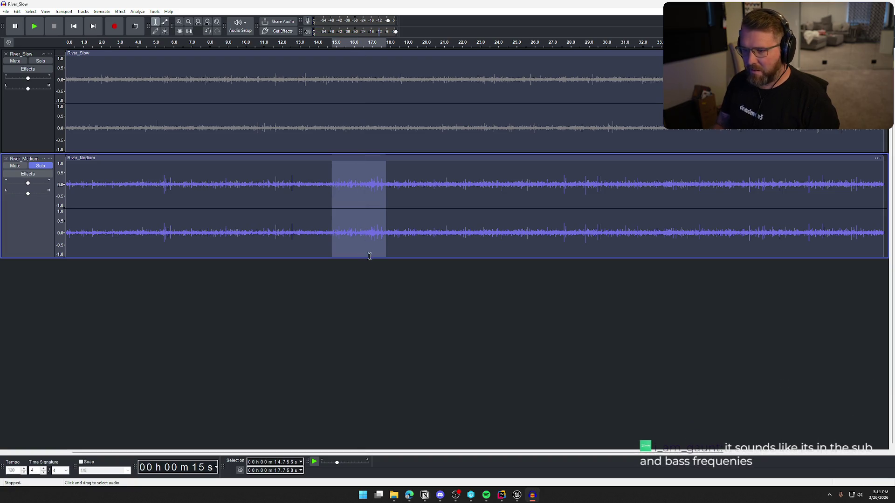
# Step: Delete that stretch, replay across the cut, remove River_Slow, and select all of River_Medium
pyautogui.press('Delete')
pyautogui.click(321, 179)
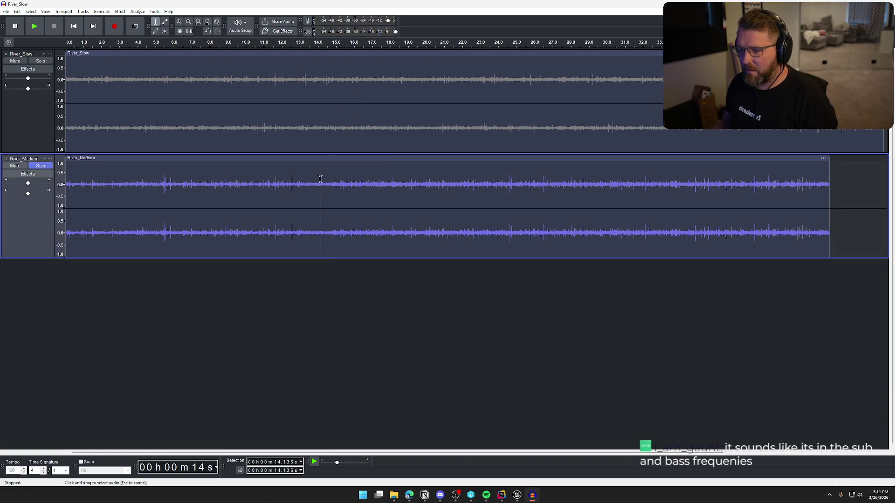
pyautogui.press('space')
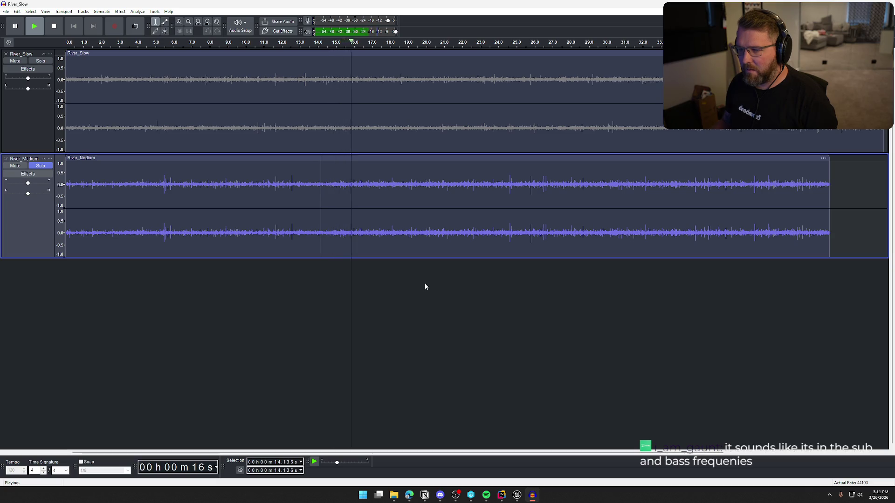
pyautogui.press('space')
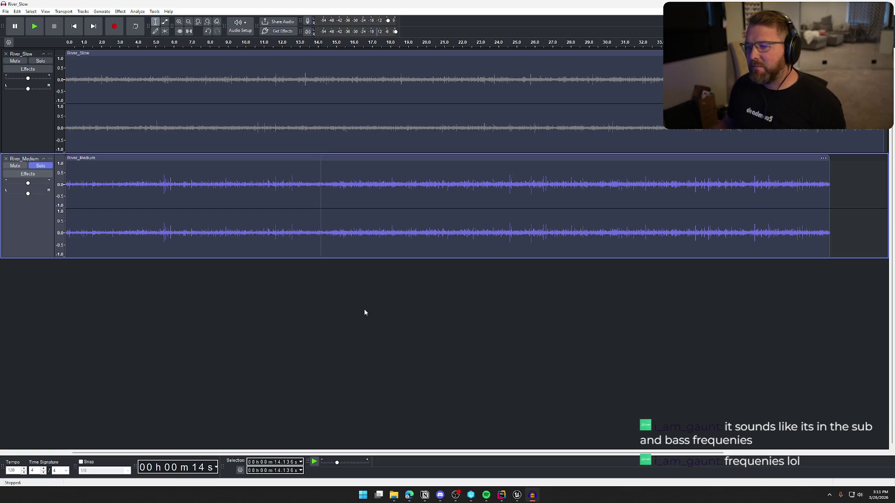
pyautogui.press('space')
pyautogui.click(328, 199)
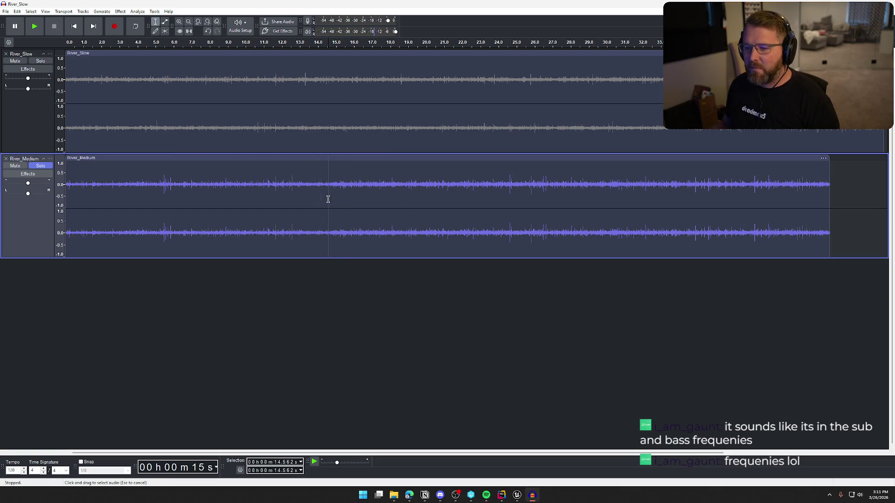
pyautogui.click(6, 53)
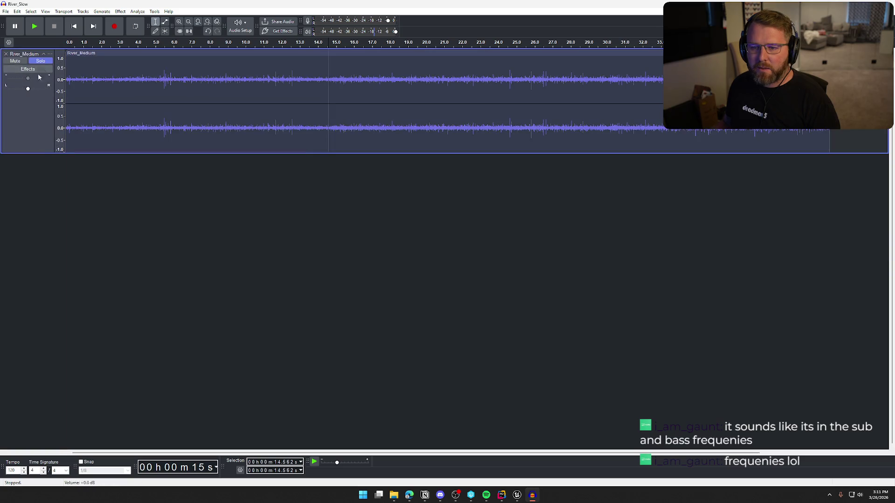
pyautogui.hotkey('ctrl', 'a')
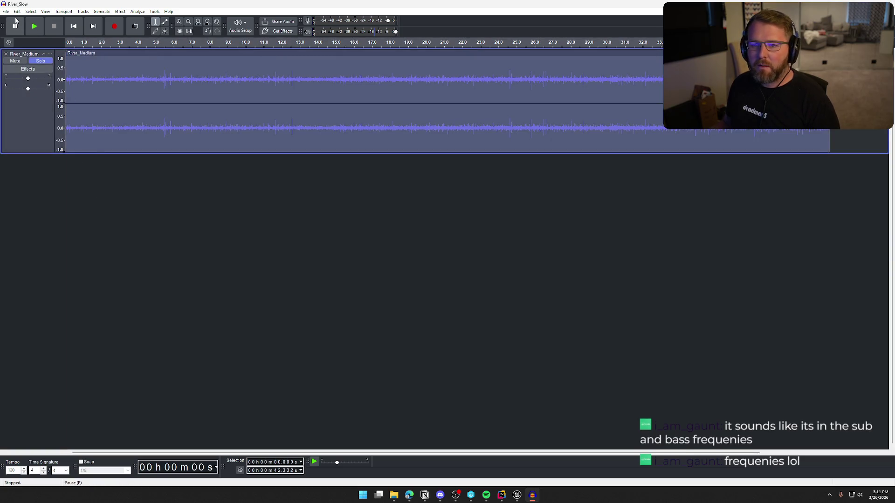
# Step: Export the trimmed audio over River_Medium.wav in the Edited folder, replacing it, and close Audacity
pyautogui.click(5, 11)
pyautogui.click(33, 80)
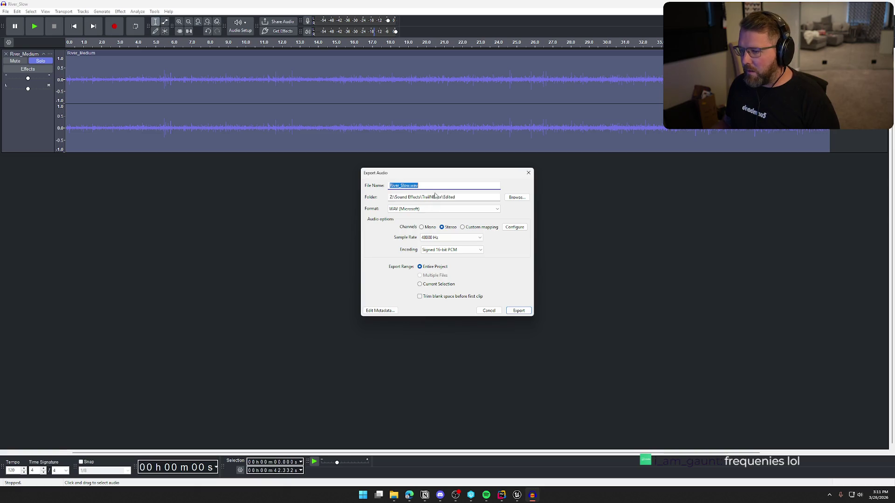
pyautogui.click(517, 198)
pyautogui.scroll(-10, 496, 273)
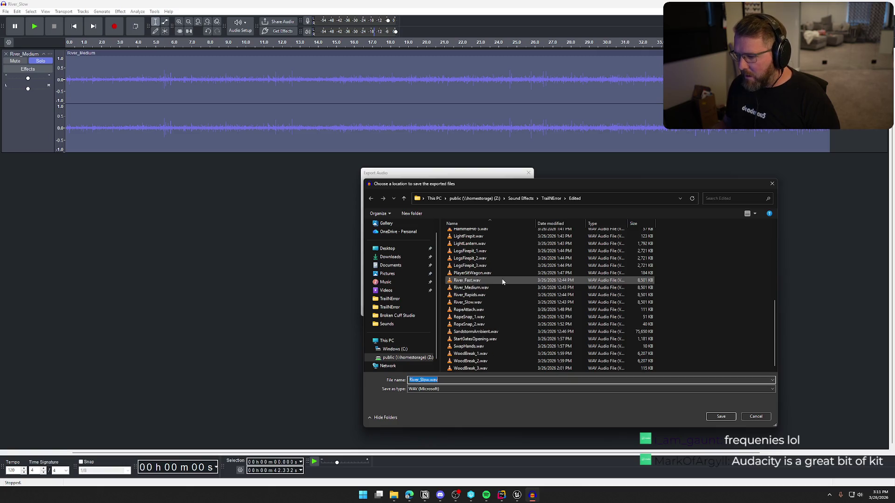
pyautogui.click(471, 288)
pyautogui.click(721, 416)
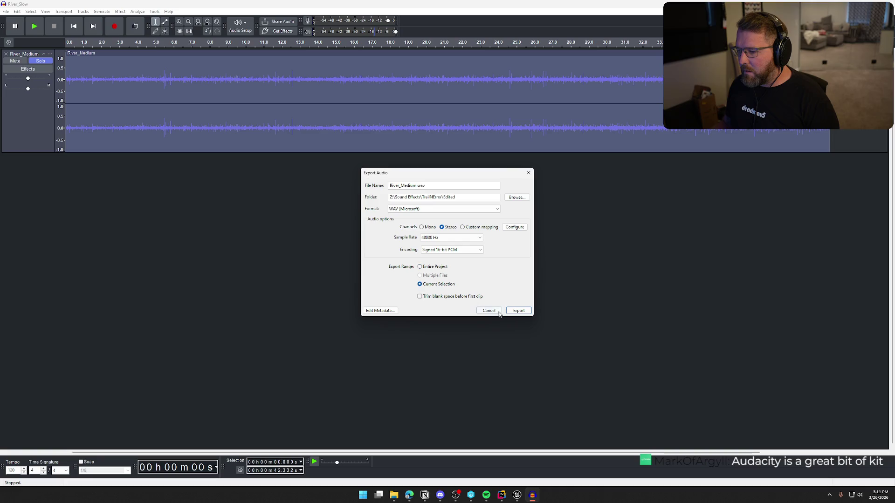
pyautogui.click(518, 311)
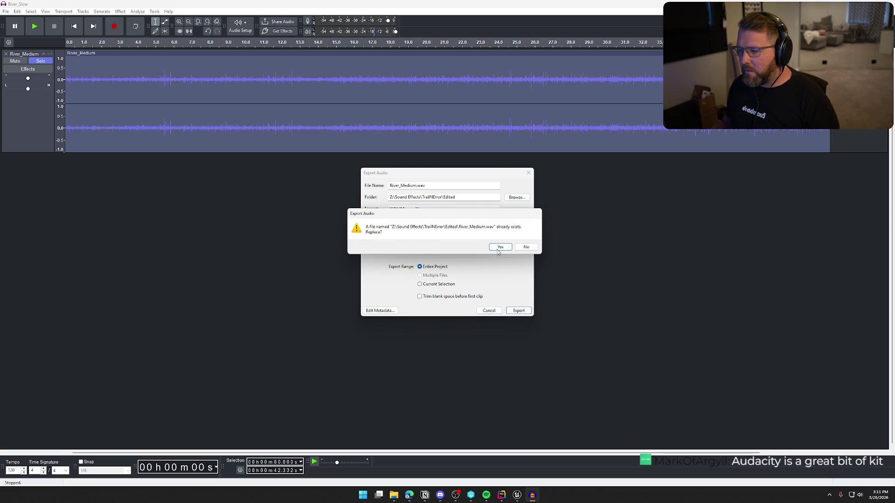
pyautogui.press('Return')
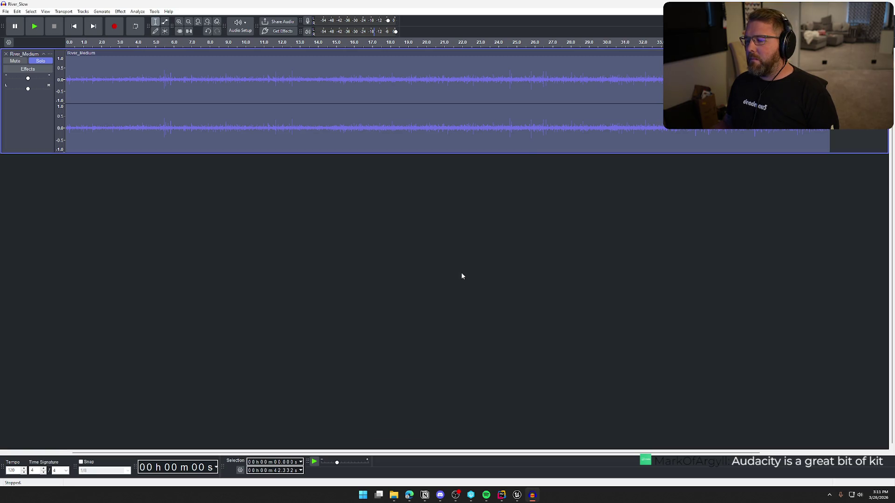
pyautogui.hotkey('alt', 'F4')
# Step: Finish closing Audacity, reimport and save River_Medium in Unreal, then start previewing MS_River
pyautogui.click(462, 244)
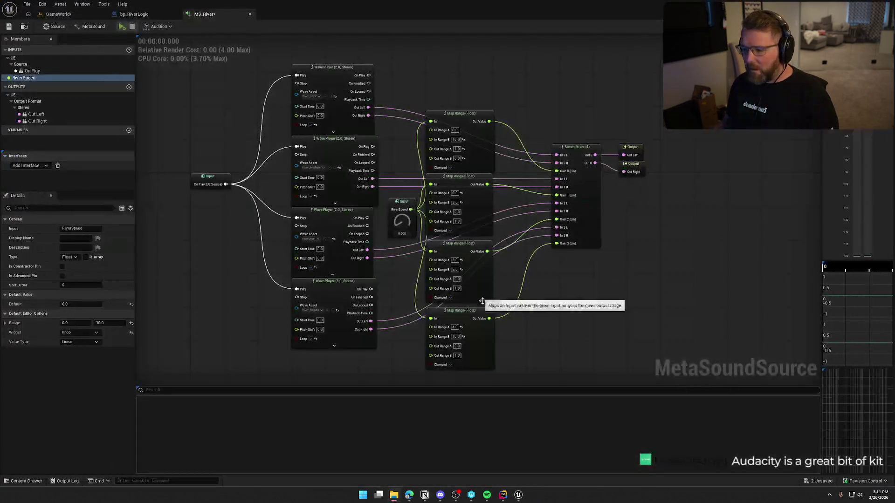
pyautogui.hotkey('ctrl', 'space')
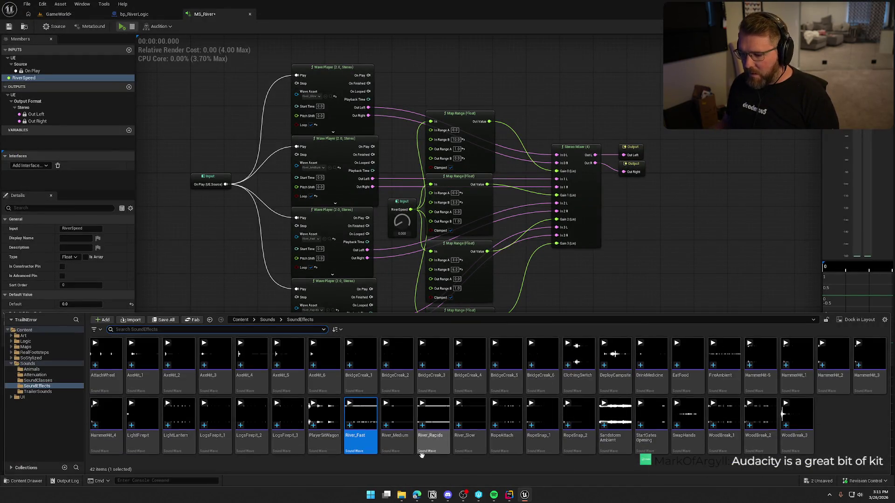
pyautogui.rightClick(394, 448)
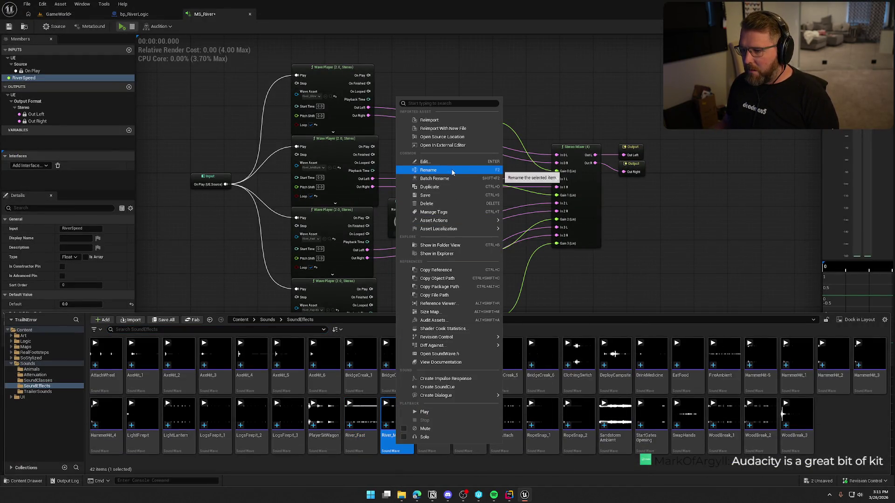
pyautogui.click(450, 121)
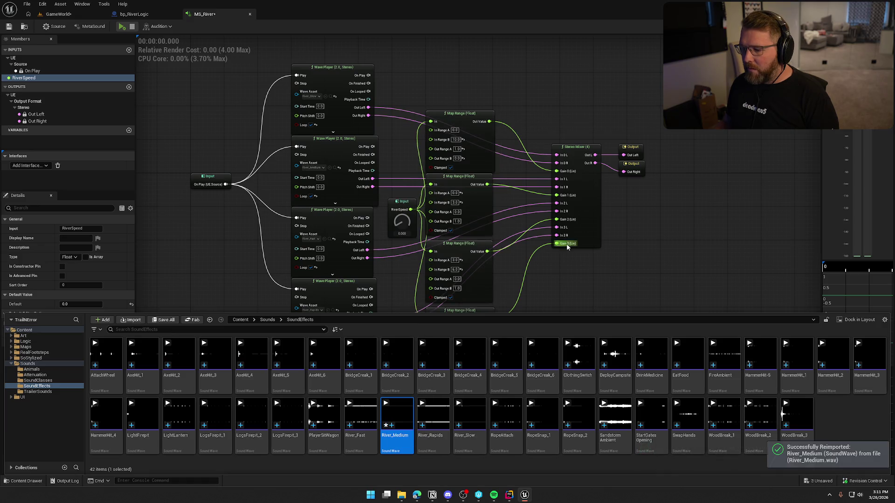
pyautogui.hotkey('ctrl', 'shift', 's')
pyautogui.click(460, 327)
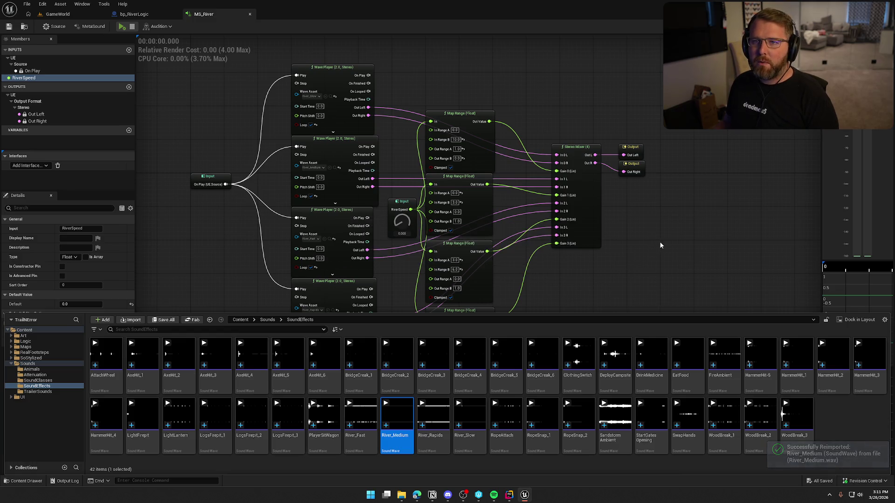
pyautogui.click(409, 310)
pyautogui.click(122, 28)
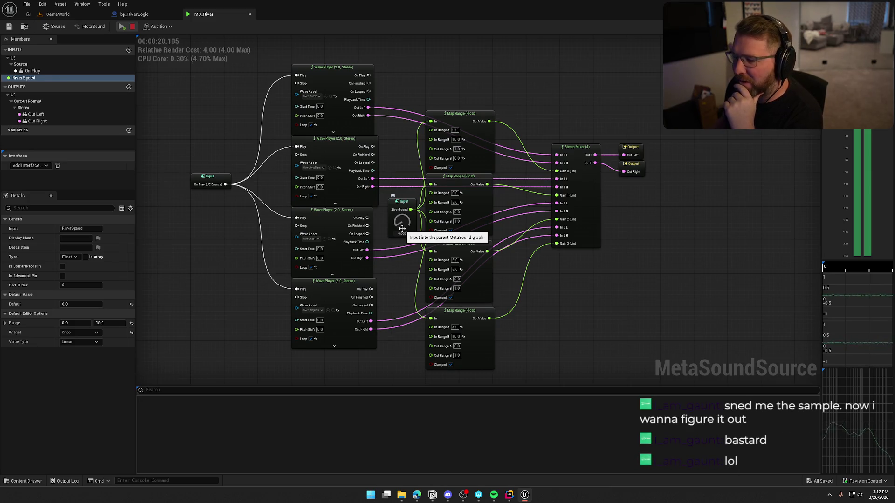
# Step: Audition MS_River with RiverSpeed at 1.0, then 10.0, then 0, and stop the preview
pyautogui.moveTo(402, 229); pyautogui.dragTo(404, 219)
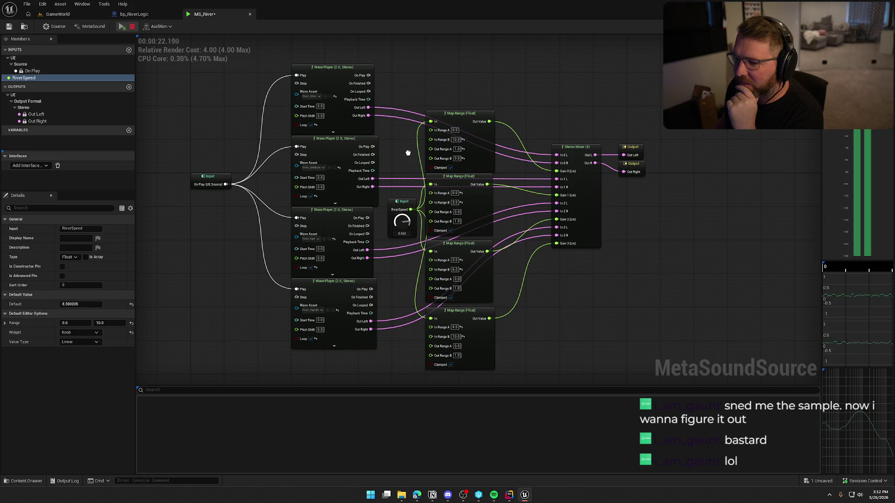
pyautogui.moveTo(408, 153); pyautogui.dragTo(408, 127)
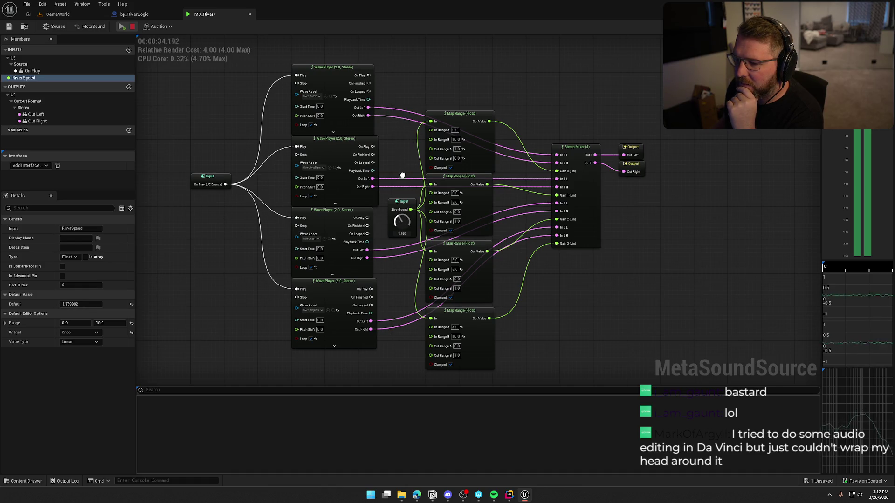
pyautogui.click(401, 214)
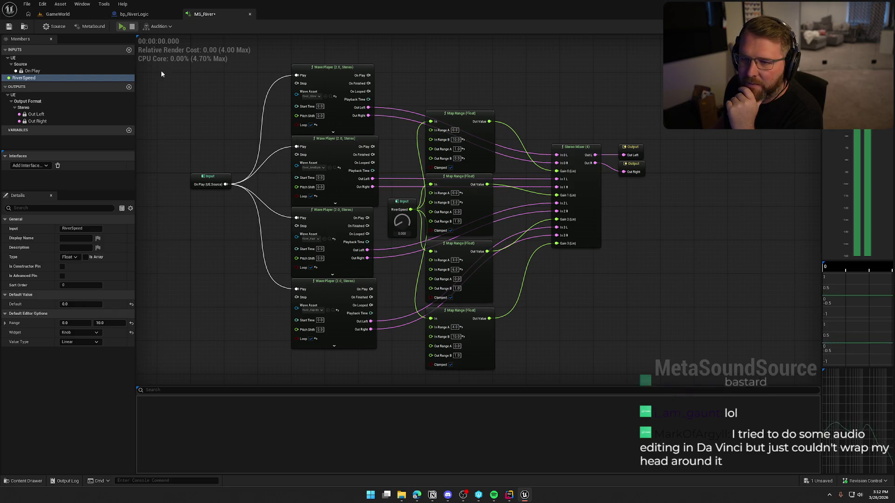
pyautogui.click(132, 26)
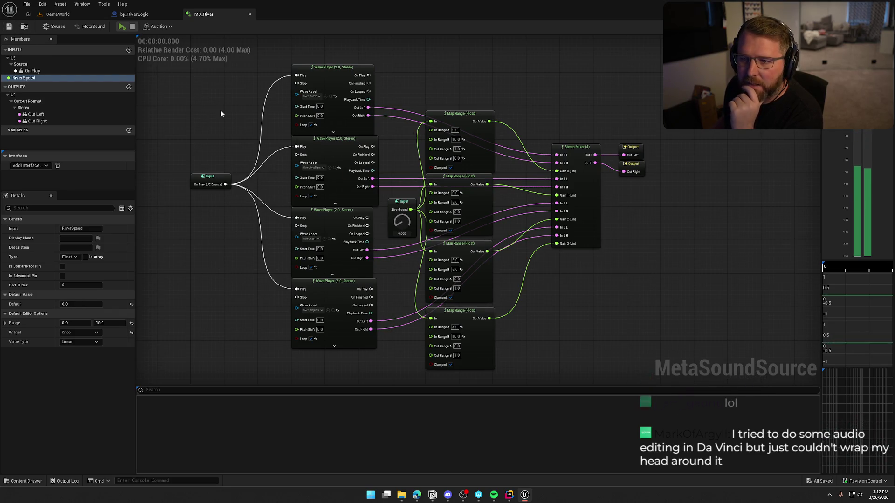
# Step: Save MS_River and open the bp_RiverLogic event graph
pyautogui.hotkey('ctrl', 's')
pyautogui.click(135, 14)
pyautogui.click(321, 40)
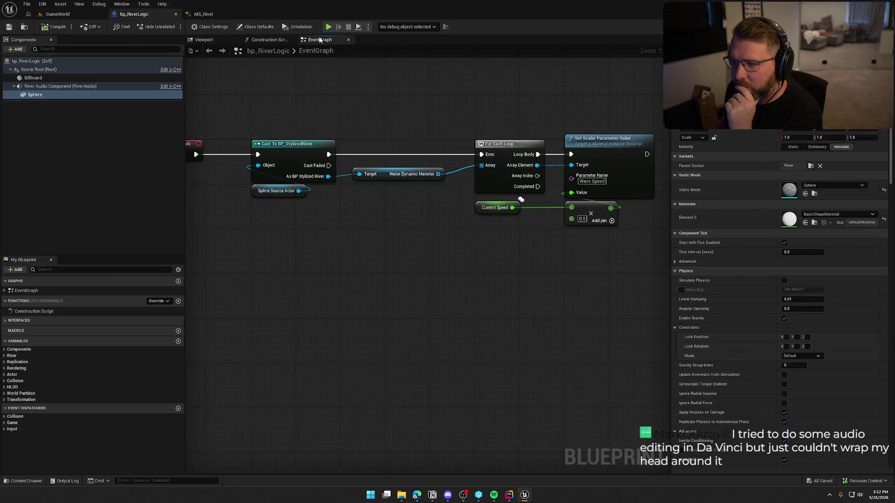
# Step: Zoom out over the Wave Speed logic and compare it with RiverLogicActor's C++ code in Rider
pyautogui.scroll(-2, 435, 297)
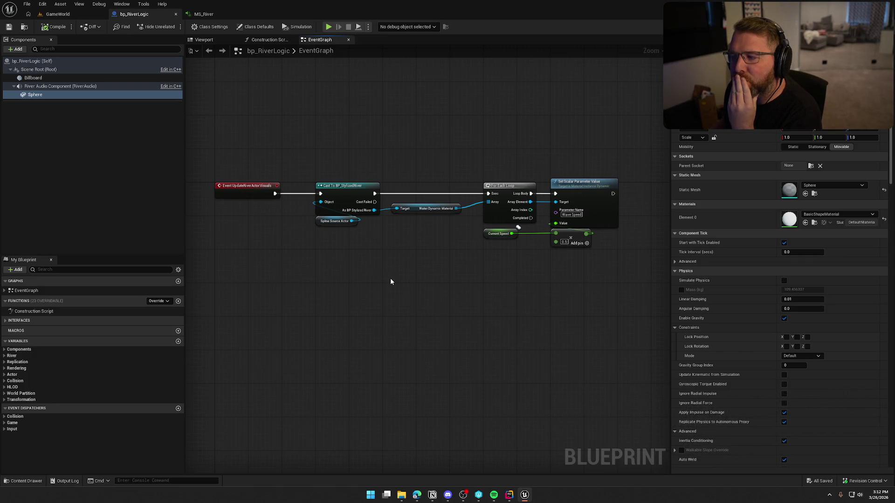
pyautogui.click(508, 497)
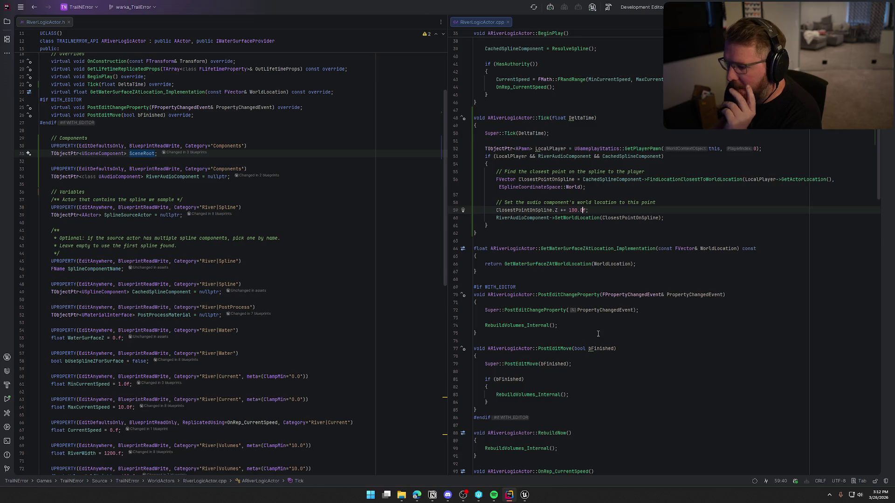
pyautogui.click(525, 495)
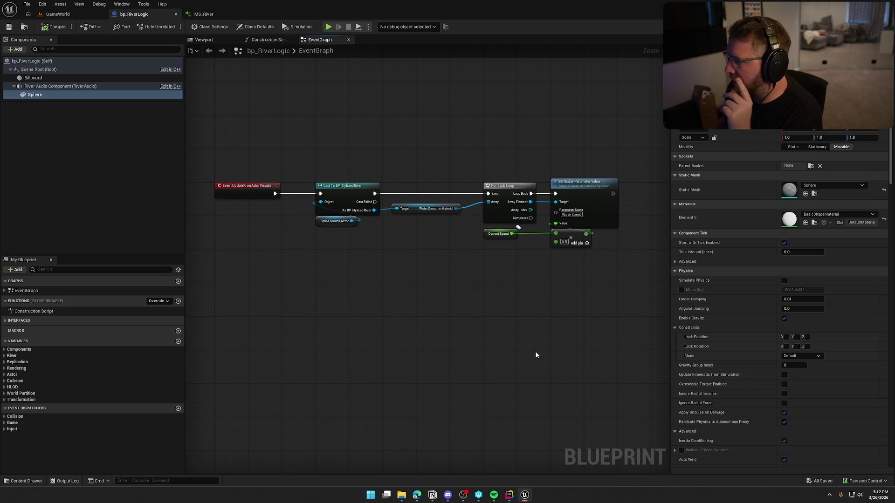
pyautogui.click(509, 496)
pyautogui.scroll(-4, 300, 360)
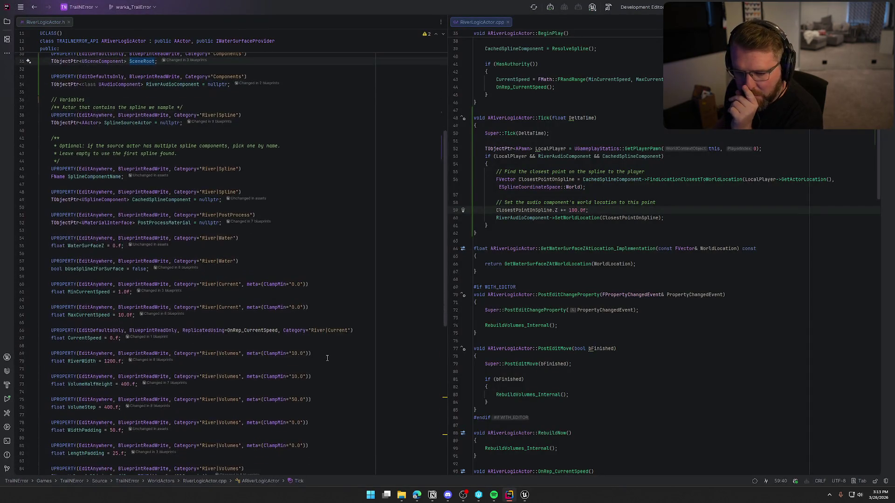
# Step: Highlight all usages of CurrentSpeed and search for it in RiverLogicActor.cpp
pyautogui.scroll(-3, 126, 285)
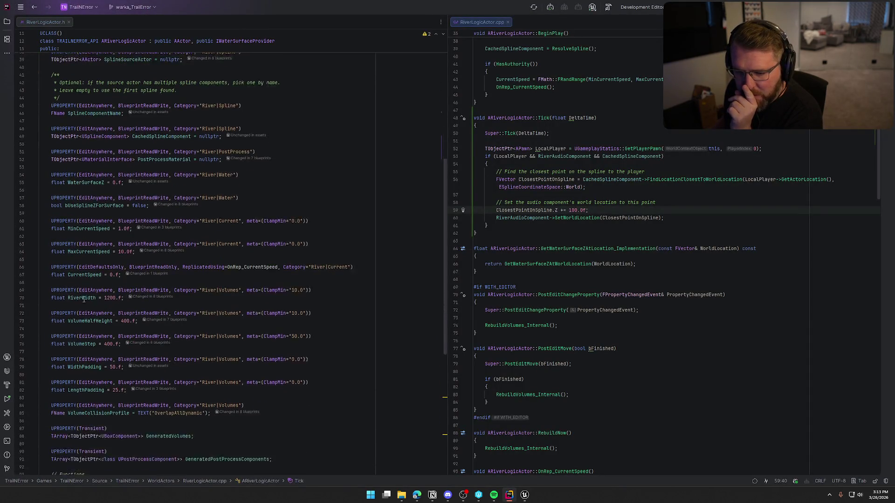
pyautogui.click(88, 269)
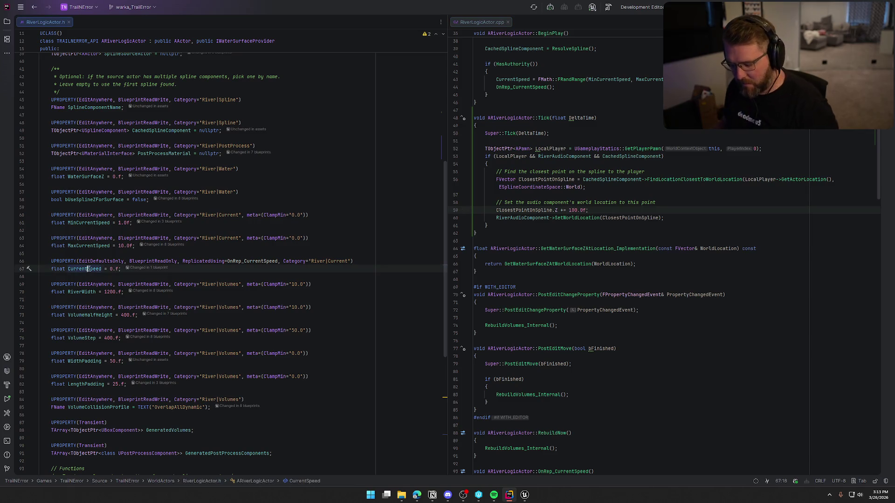
pyautogui.hotkey('shift', 'F6')
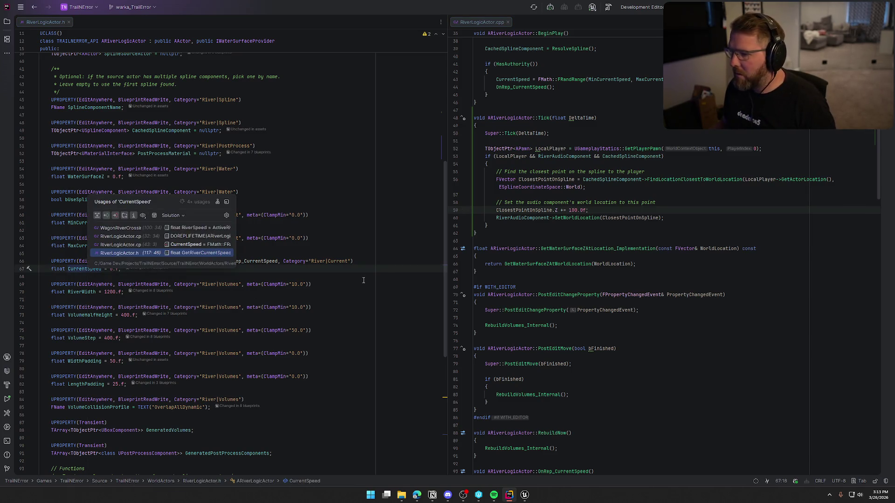
pyautogui.press('Return')
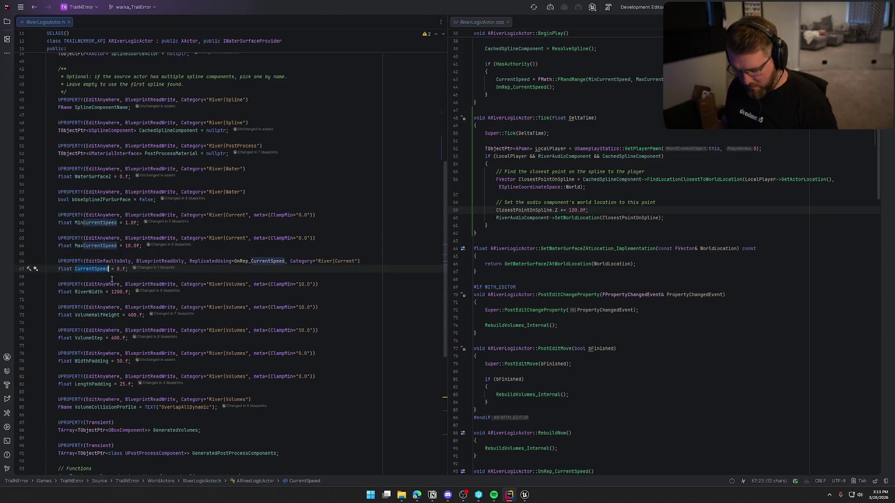
pyautogui.click(695, 215)
pyautogui.hotkey('ctrl', 'f')
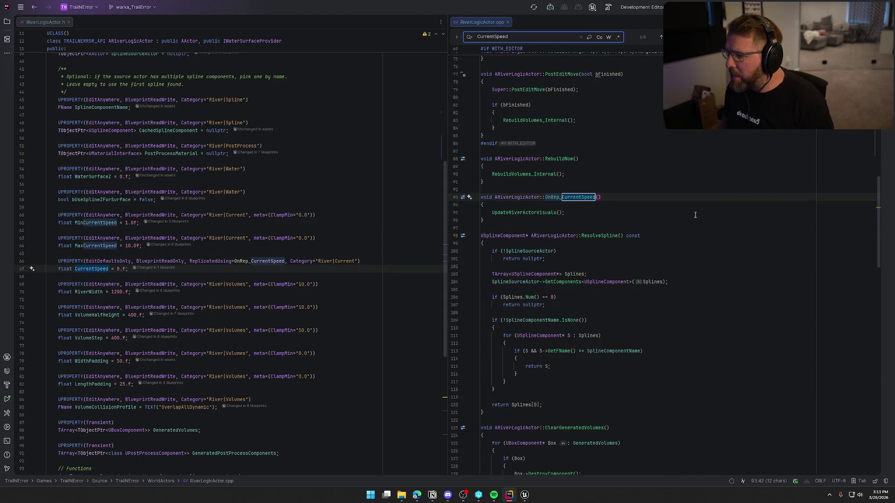
pyautogui.press('Return')
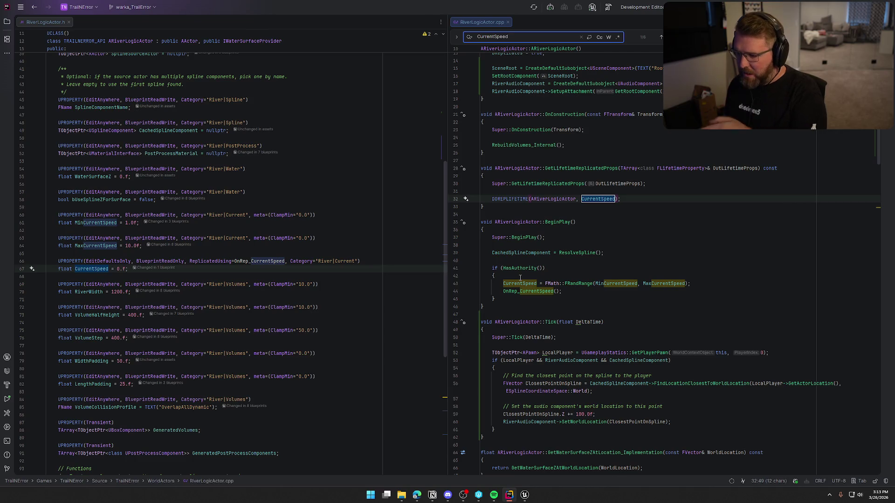
# Step: Follow CurrentSpeed's replication to the OnRep_CurrentSpeed definition and its UpdateRiverActorVisuals call
pyautogui.moveTo(536, 281)
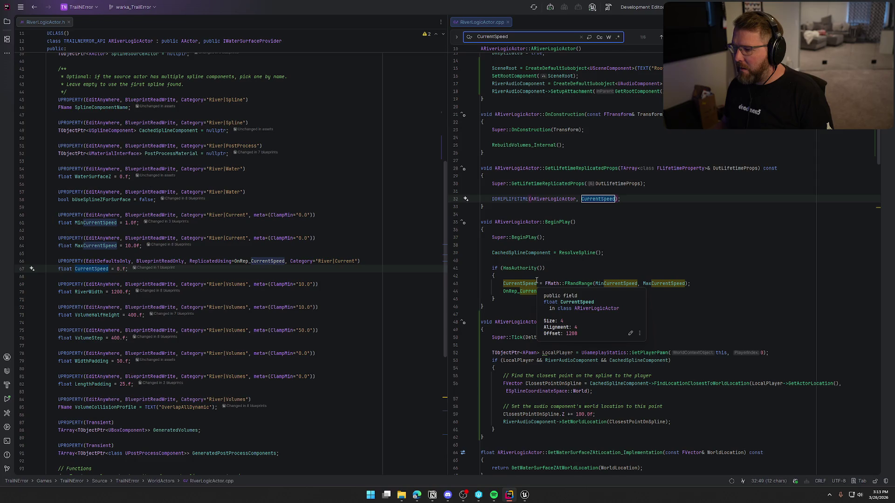
pyautogui.click(591, 200)
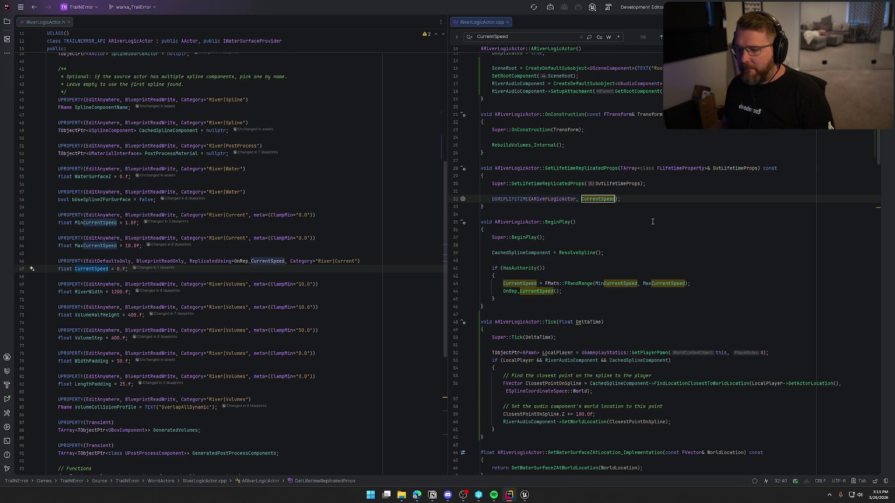
pyautogui.click(269, 262)
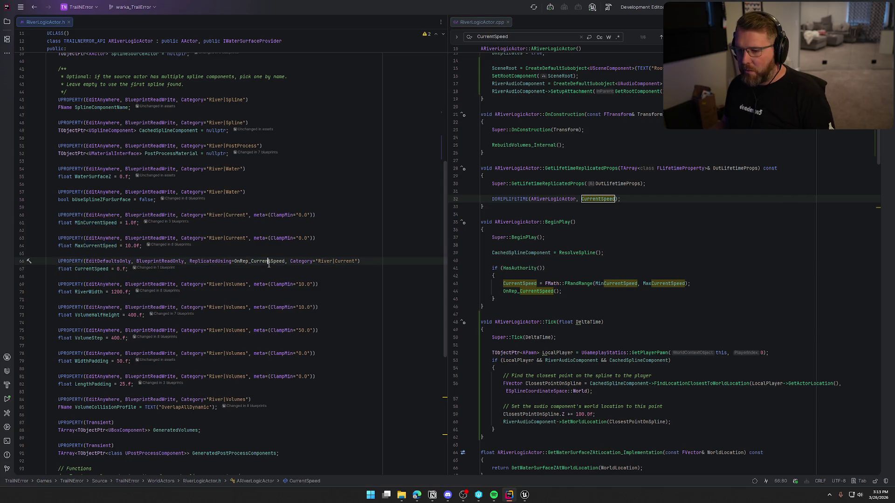
pyautogui.click(524, 37)
pyautogui.press('Return')
pyautogui.press('Return')
pyautogui.press('Return')
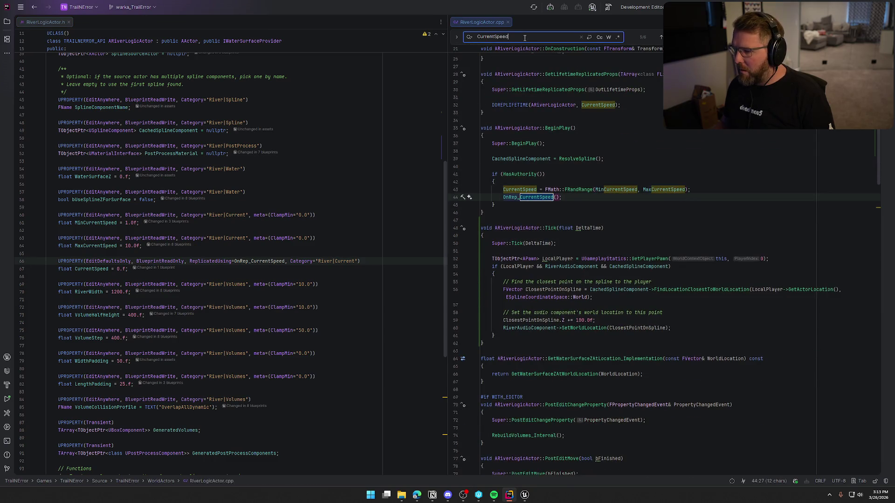
pyautogui.click(514, 201)
pyautogui.keyDown('ctrl'); pyautogui.click(514, 198); pyautogui.keyUp('ctrl')
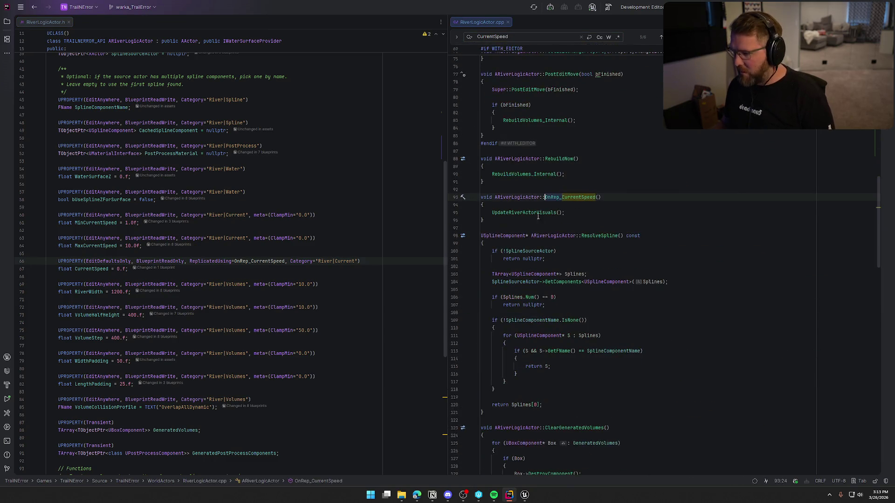
pyautogui.click(522, 213)
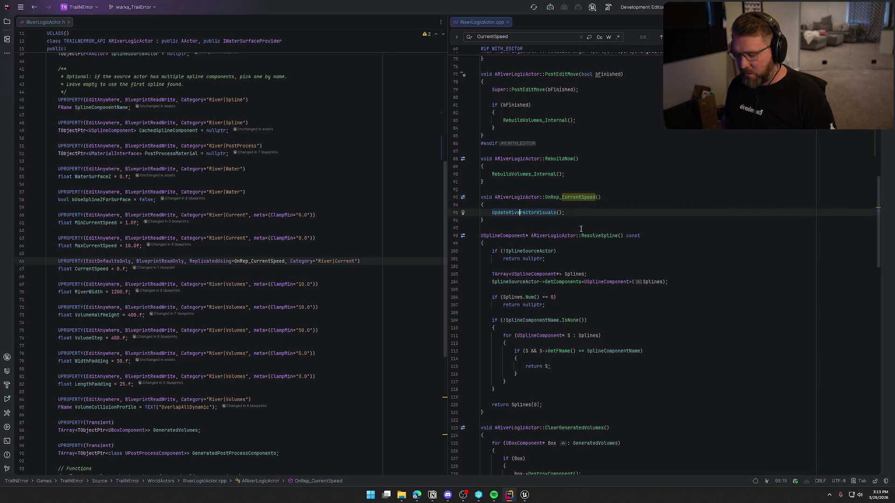
pyautogui.press('F12')
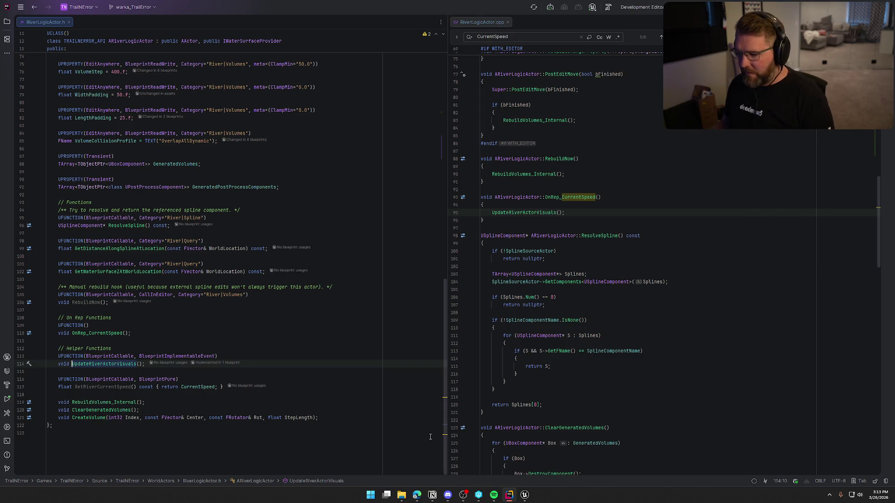
# Step: Back in bp_RiverLogic, select the nodes following the UpdateRiverActorVisuals event
pyautogui.click(522, 498)
pyautogui.moveTo(244, 144); pyautogui.dragTo(492, 260)
pyautogui.click(508, 284)
pyautogui.moveTo(338, 180); pyautogui.dragTo(577, 299)
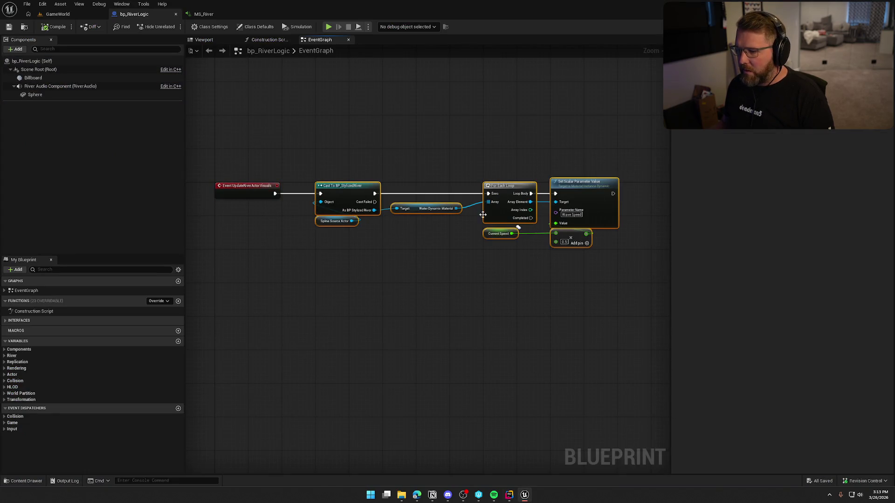
# Step: Add a River Audio Component reference and a Set Float Parameter node firing first on the event
pyautogui.moveTo(348, 187); pyautogui.dragTo(519, 188)
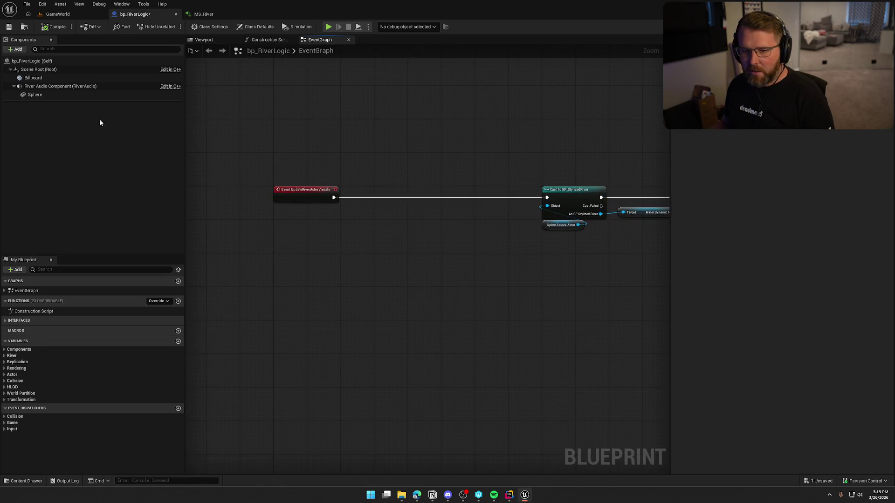
pyautogui.click(102, 87)
pyautogui.moveTo(105, 94)
pyautogui.mouseDown()
pyautogui.moveTo(326, 213)
pyautogui.moveTo(375, 216)
pyautogui.mouseUp()
pyautogui.scroll(1, 340, 224)
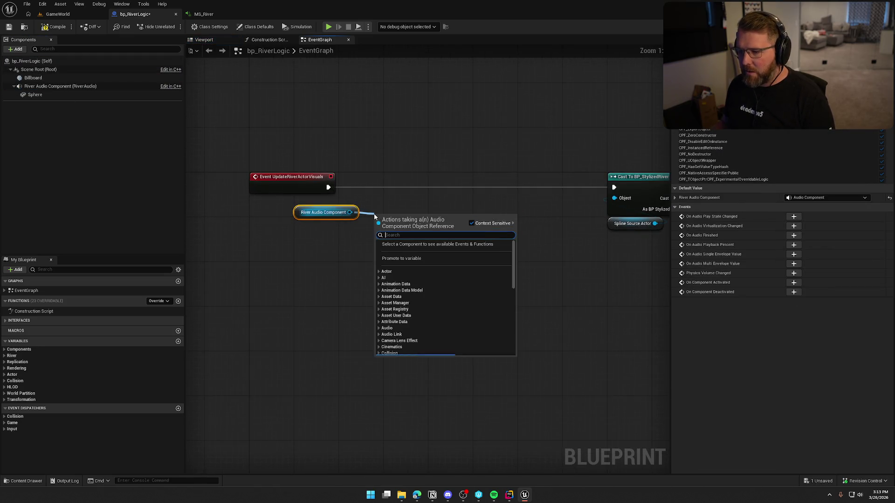
pyautogui.write('set float')
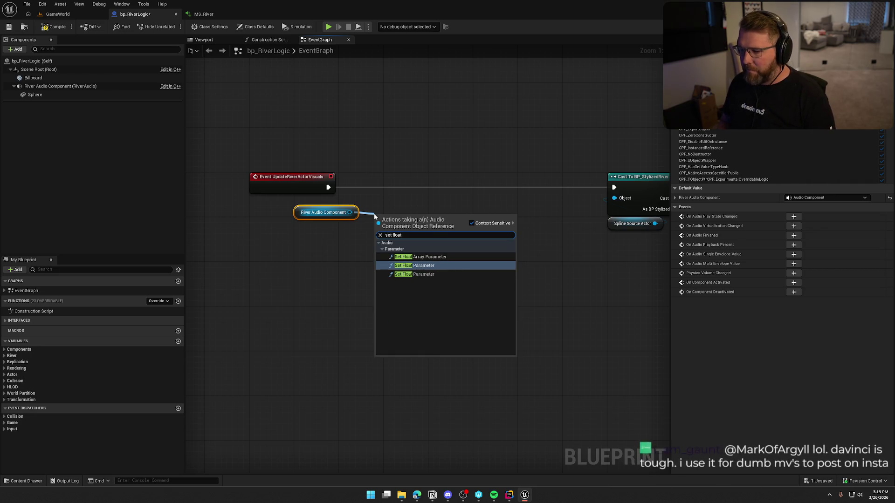
pyautogui.click(427, 266)
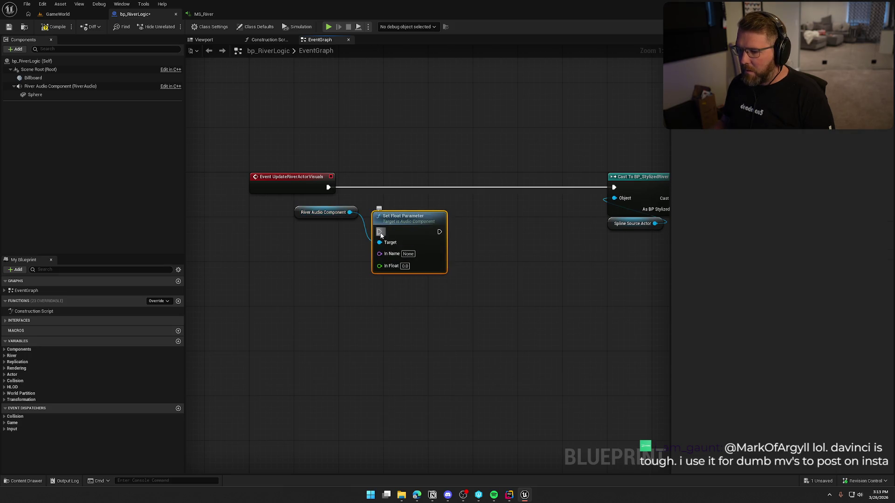
pyautogui.moveTo(381, 235)
pyautogui.mouseDown()
pyautogui.moveTo(328, 187)
pyautogui.moveTo(418, 188)
pyautogui.moveTo(412, 183)
pyautogui.mouseUp()
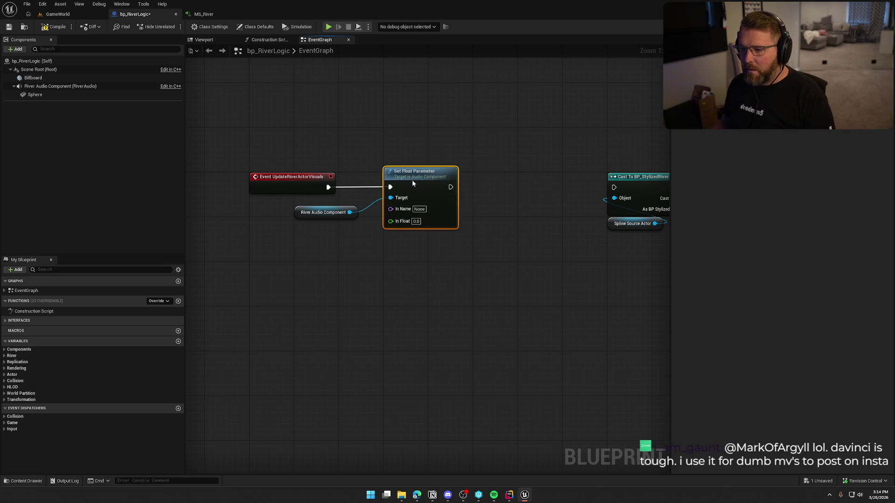
# Step: Name the parameter RiverSpeed, copied from MS_River, chain the Cast node after it, and tidy the nodes
pyautogui.click(204, 14)
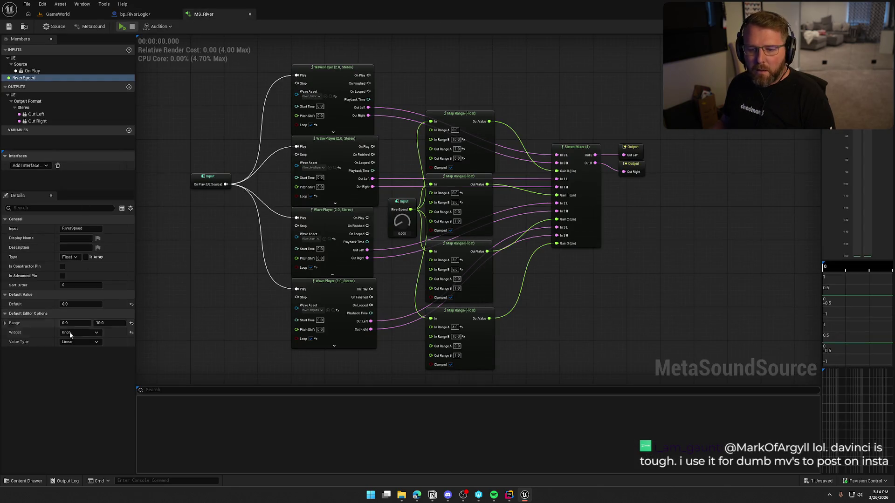
pyautogui.click(84, 229)
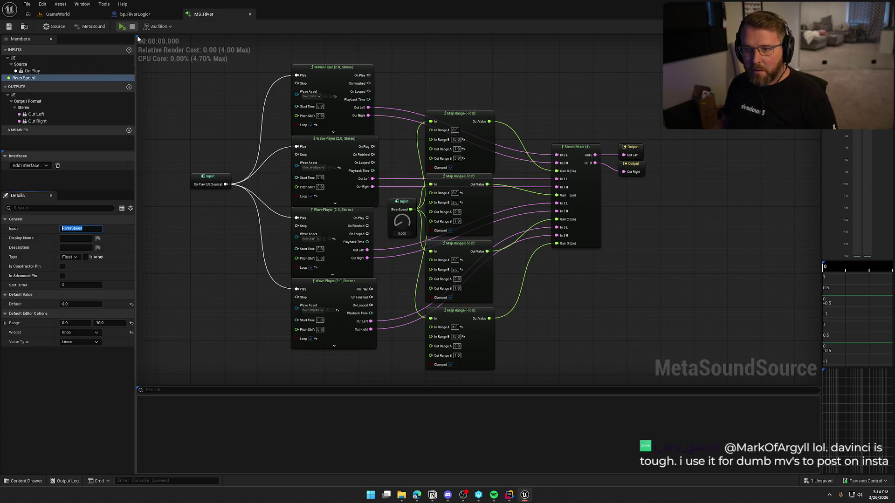
pyautogui.click(137, 14)
pyautogui.write('RiverSpeed')
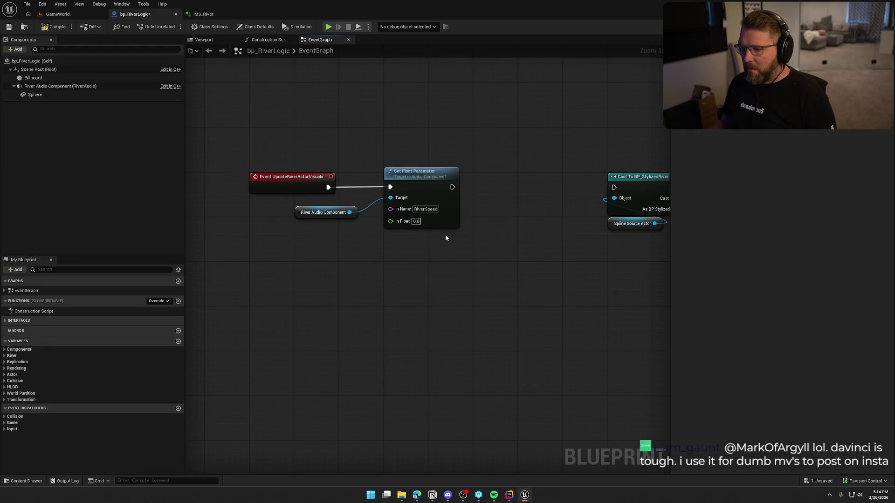
pyautogui.moveTo(574, 195); pyautogui.dragTo(614, 187)
pyautogui.scroll(-2, 533, 306)
pyautogui.scroll(2, 293, 224)
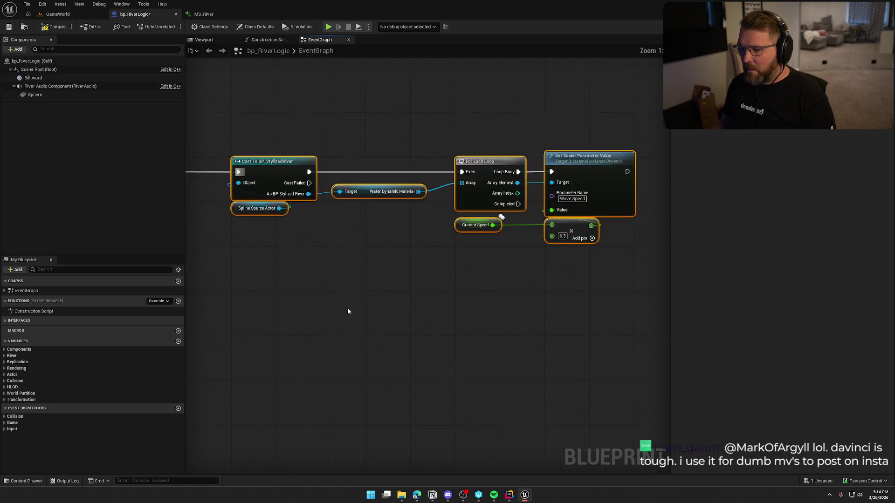
pyautogui.moveTo(486, 166); pyautogui.dragTo(360, 162)
pyautogui.click(319, 290)
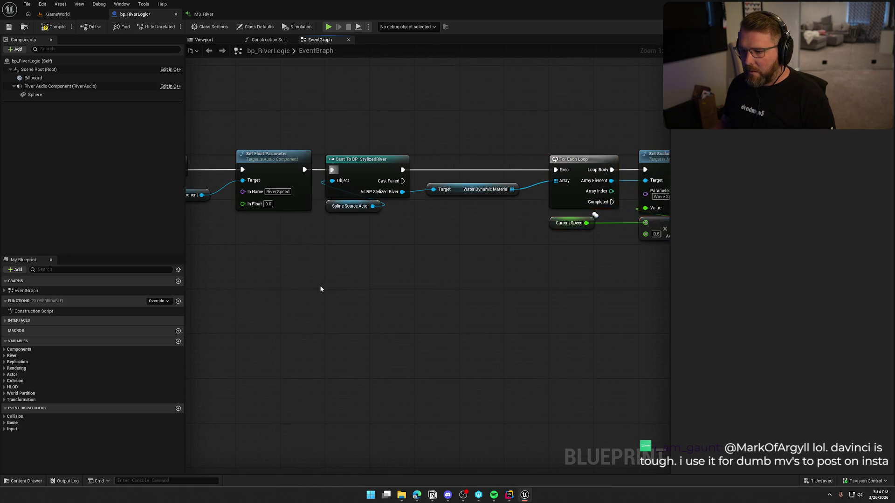
pyautogui.moveTo(228, 202); pyautogui.dragTo(316, 152)
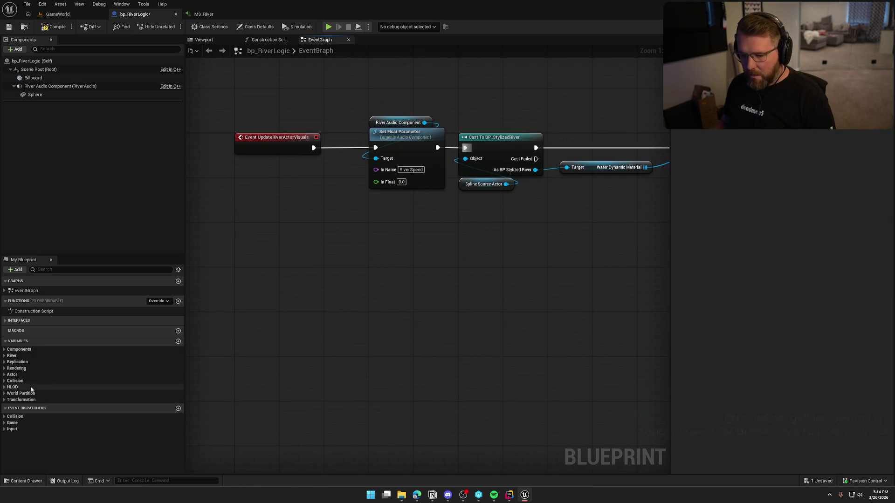
# Step: Wire a Current Speed getter into In Float, compile, and return to the GameWorld level
pyautogui.click(5, 356)
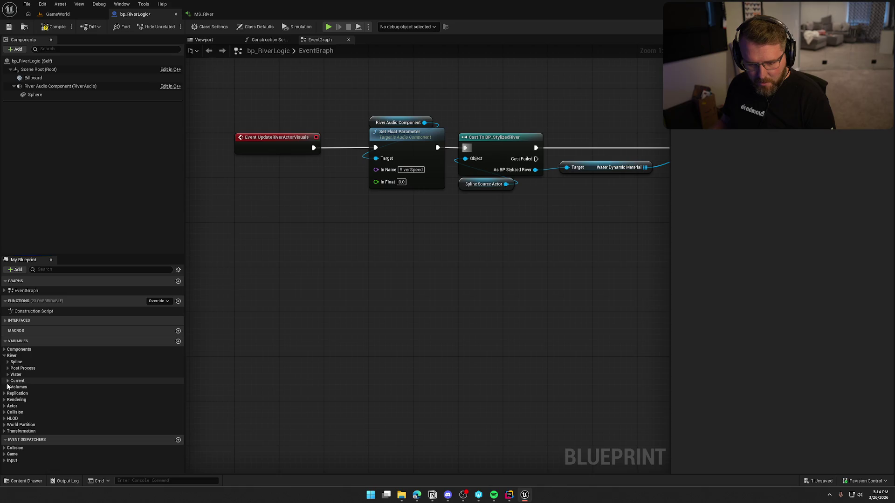
pyautogui.click(8, 381)
pyautogui.moveTo(27, 400)
pyautogui.mouseDown()
pyautogui.moveTo(42, 405)
pyautogui.moveTo(268, 183)
pyautogui.moveTo(387, 182)
pyautogui.mouseUp()
pyautogui.moveTo(286, 191)
pyautogui.mouseDown()
pyautogui.moveTo(394, 201)
pyautogui.moveTo(386, 197)
pyautogui.mouseUp()
pyautogui.click(54, 27)
pyautogui.click(58, 14)
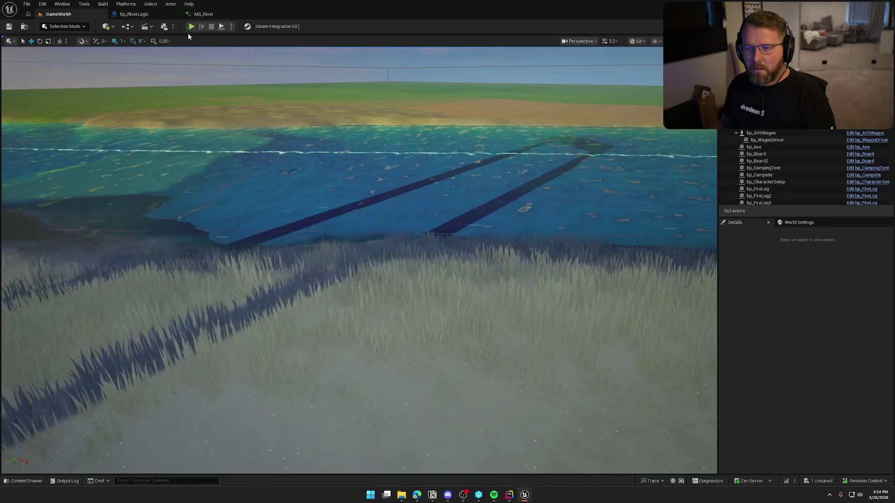
pyautogui.hotkey('alt', 'p')
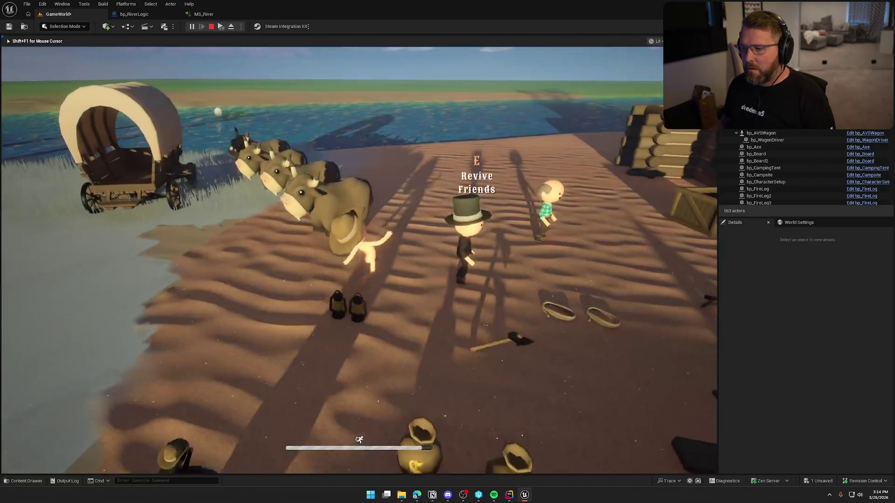
pyautogui.hotkey('shift', 'w')
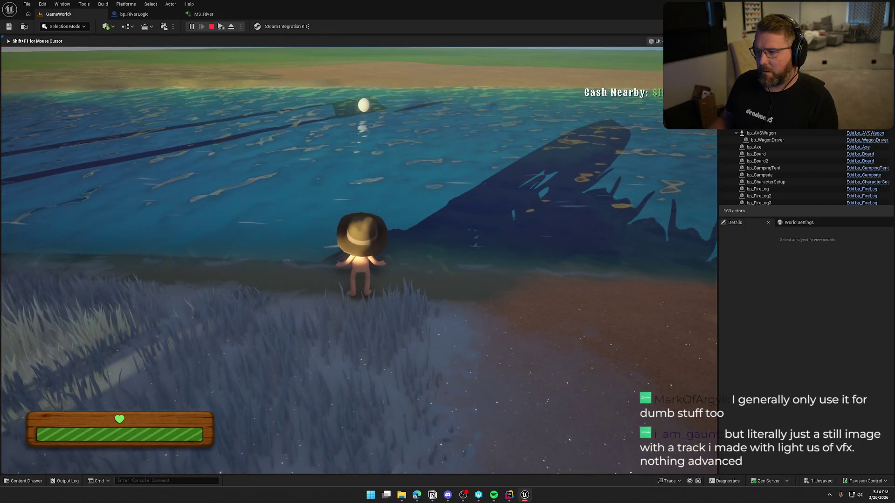
pyautogui.press('Escape')
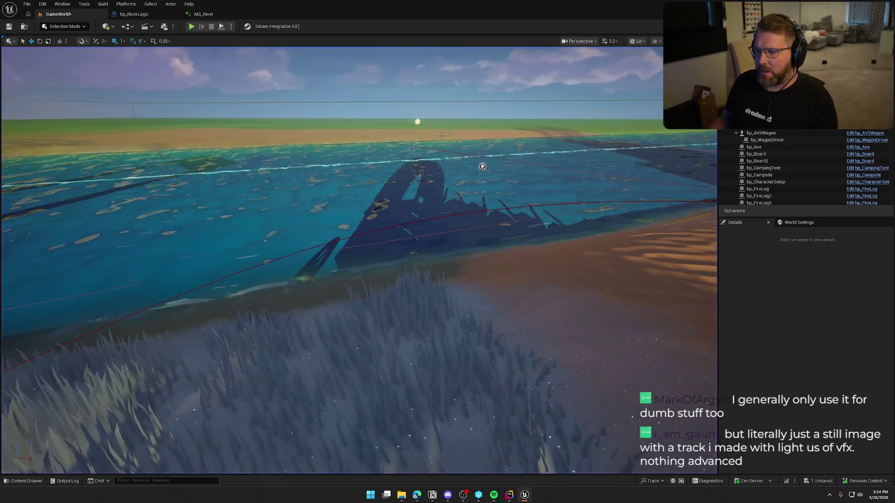
# Step: Give bp_RiverLogic Min Current Speed 8 and Max Current Speed 10, then start Play
pyautogui.click(417, 122)
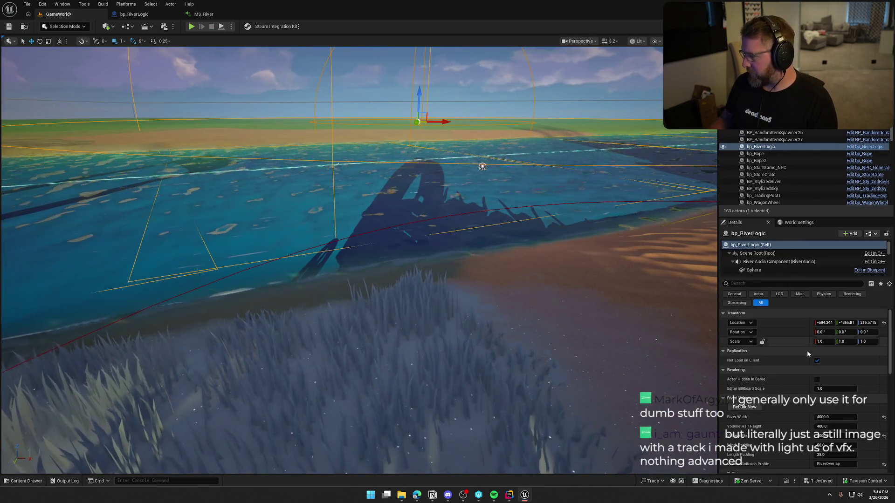
pyautogui.scroll(-5, 790, 412)
pyautogui.scroll(-5, 790, 414)
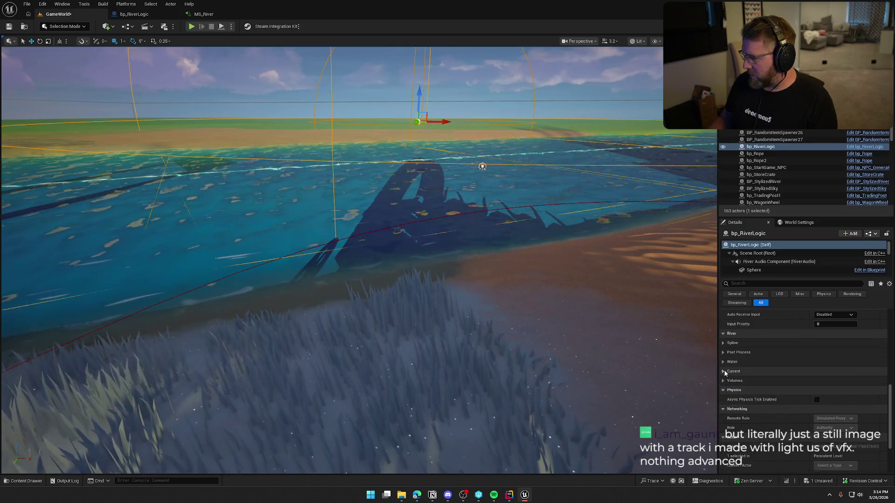
pyautogui.click(724, 372)
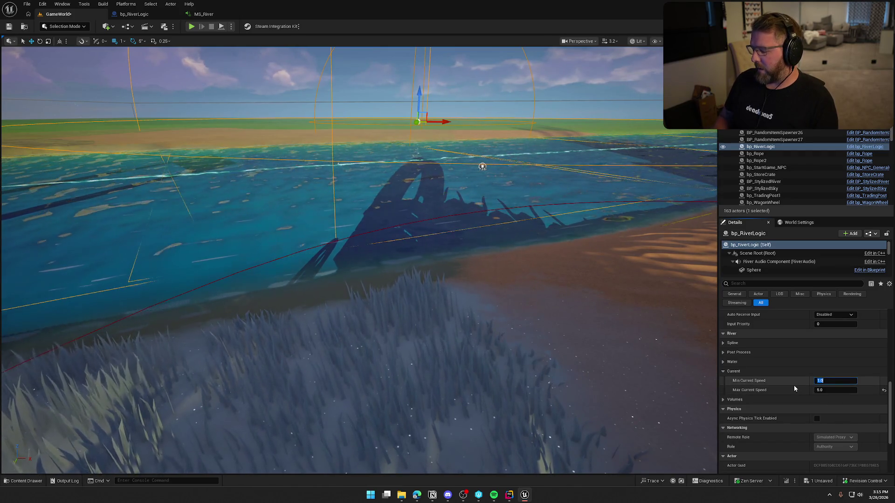
pyautogui.write('8')
pyautogui.press('Tab')
pyautogui.write('10')
pyautogui.press('Return')
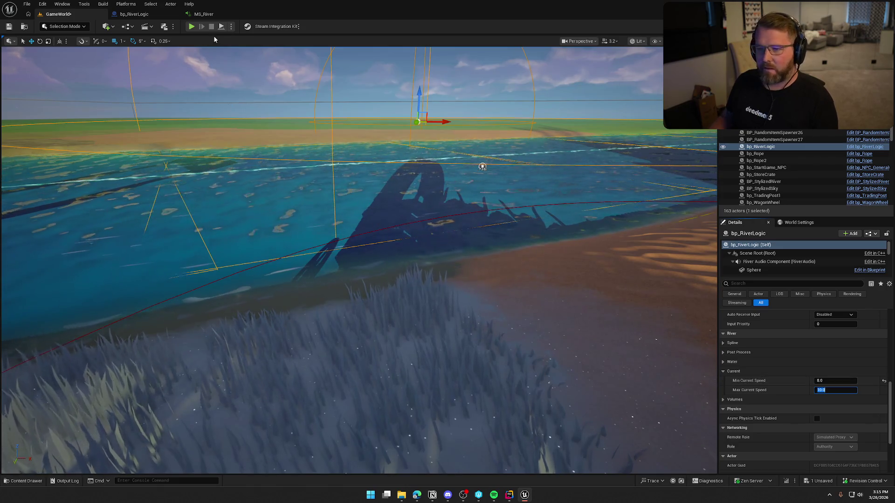
pyautogui.click(192, 27)
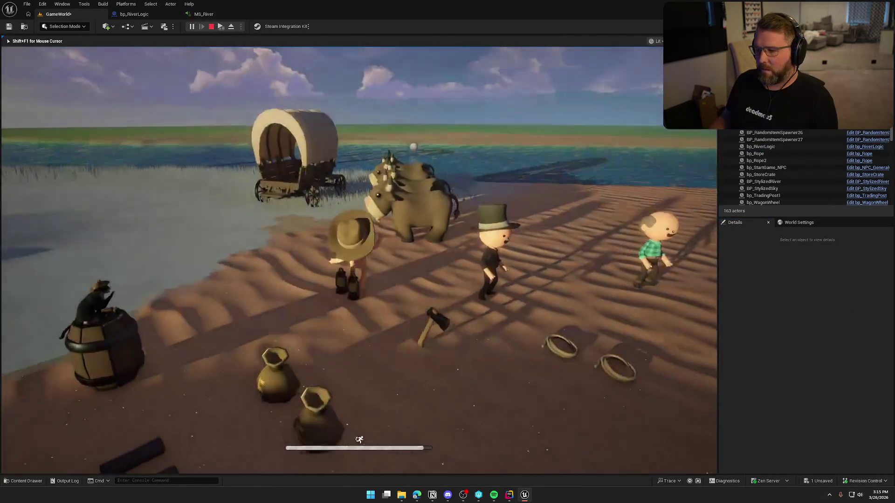
# Step: Walk to the water's edge, head left along the bank, sprint onto the grass, then run along the shore
pyautogui.press('w')
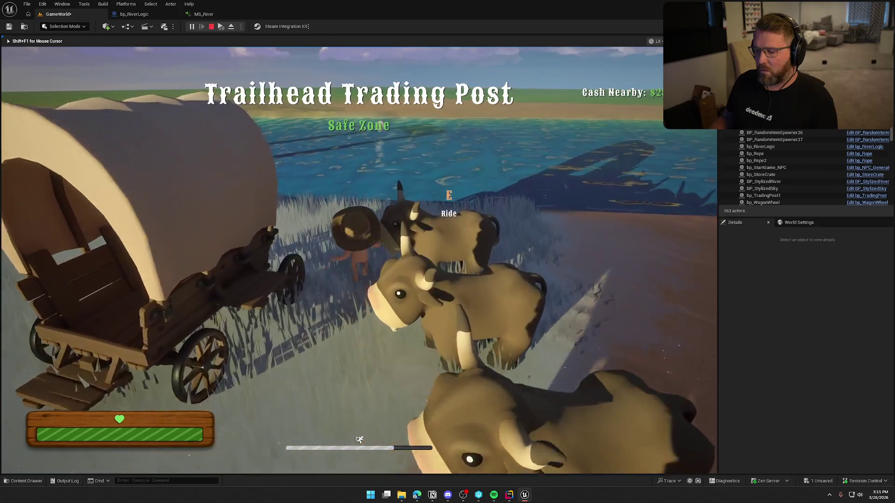
pyautogui.press('w')
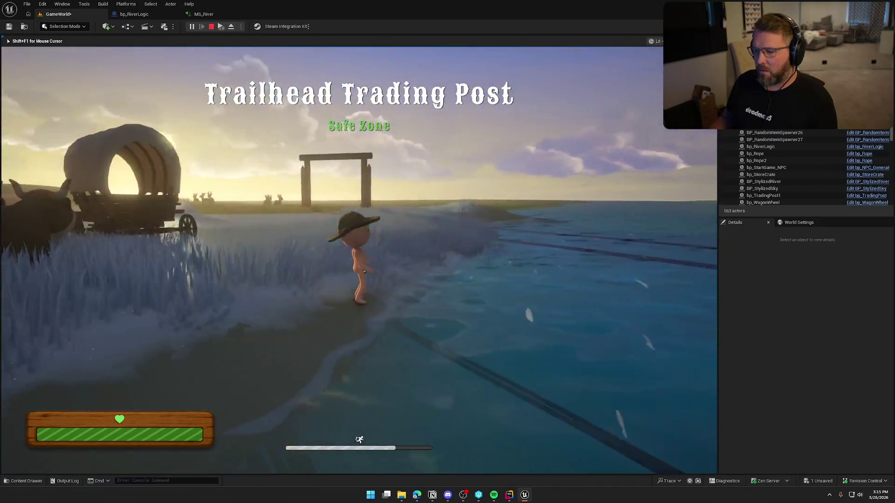
pyautogui.press('w')
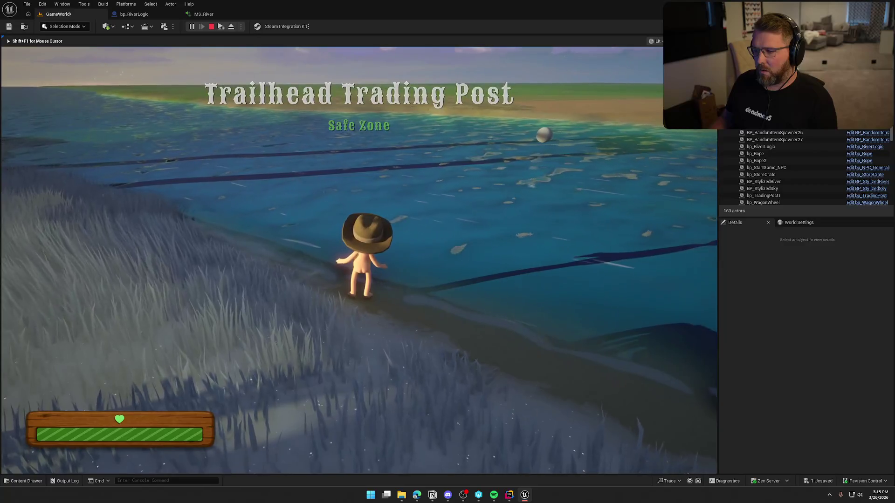
pyautogui.press('a')
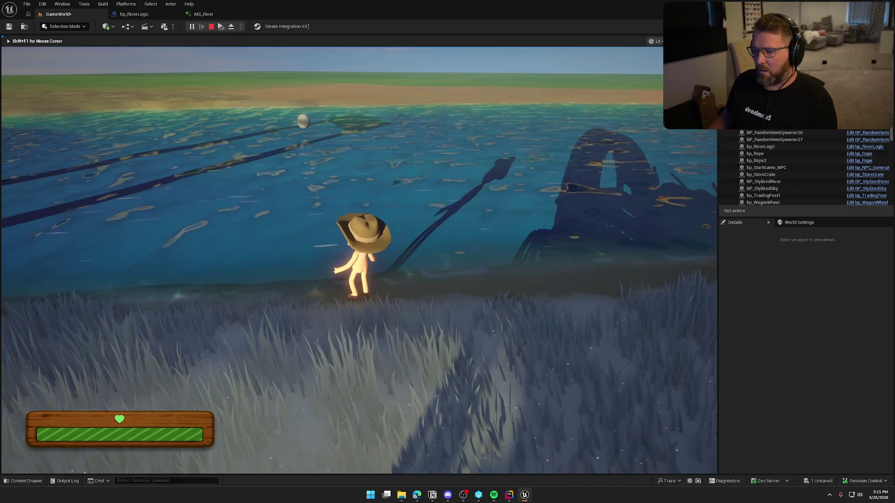
pyautogui.hotkey('shift', 's')
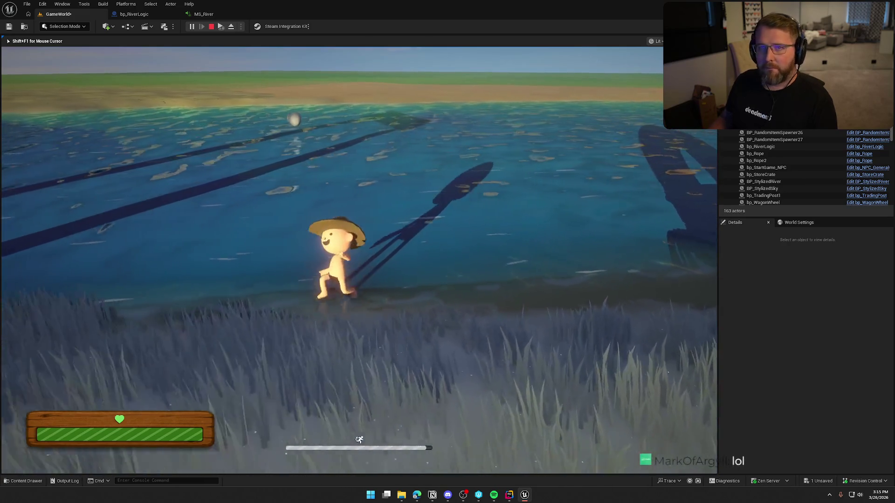
pyautogui.press('d')
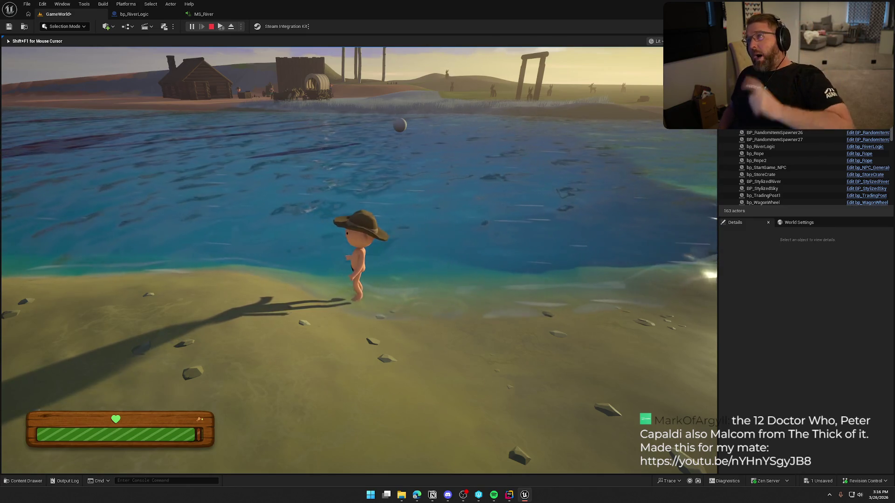
pyautogui.press('w')
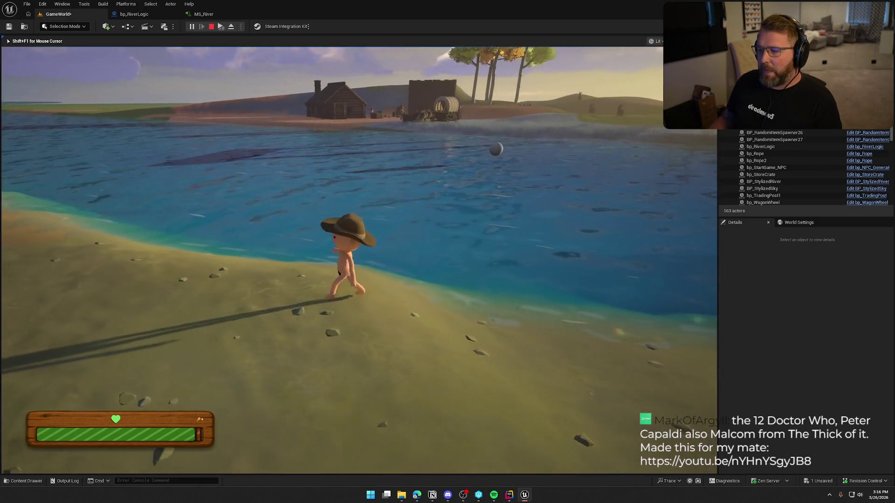
# Step: Sprint along the shoreline, then run into the river to hear the water sound change
pyautogui.press('shift')
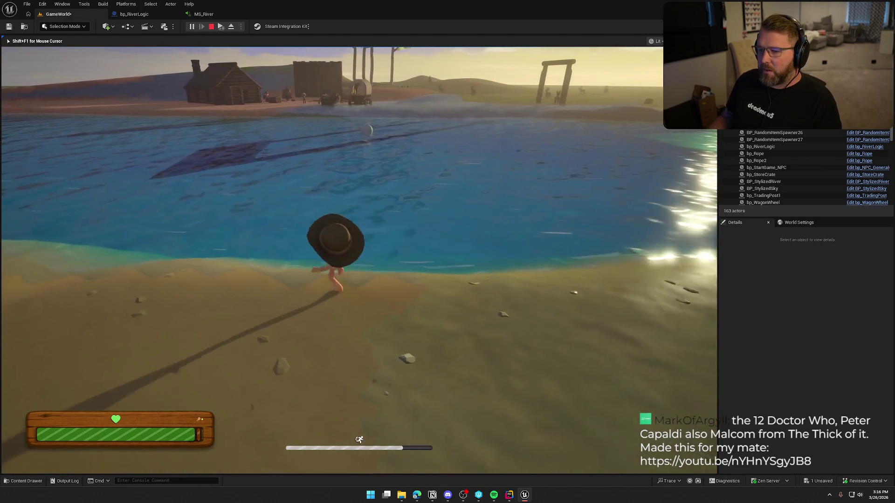
pyautogui.press('a')
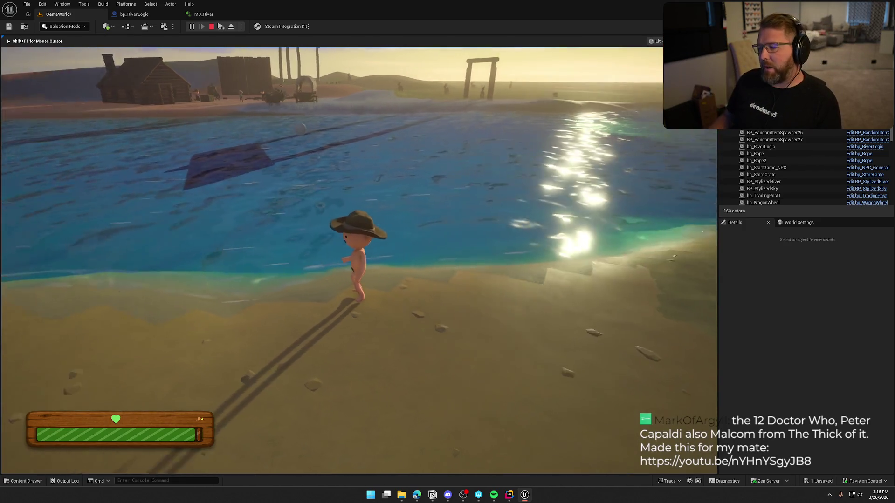
pyautogui.hotkey('shift', 'w')
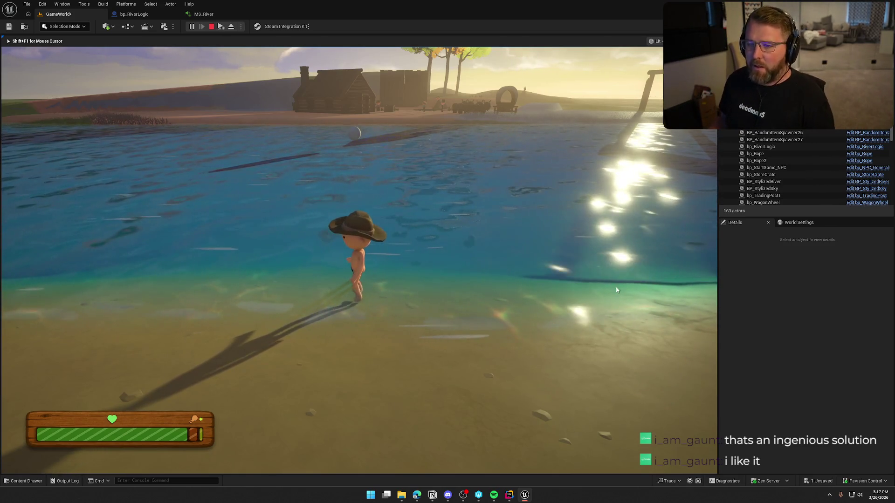
# Step: End the play session and bring up the MS_River MetaSound graph
pyautogui.hotkey('shift', 'F1')
pyautogui.click(761, 147)
pyautogui.click(203, 14)
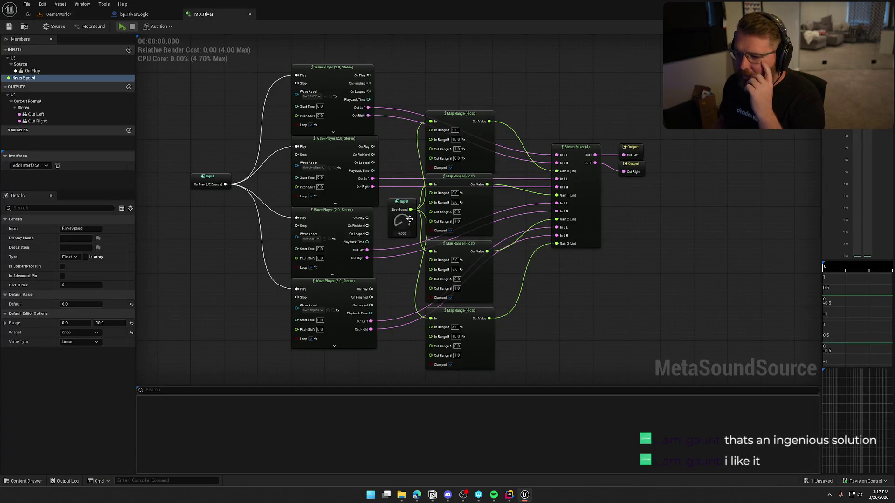
# Step: Audition MS_River while sweeping RiverSpeed from about 3.72 up to 10.0 and back to 0
pyautogui.click(121, 26)
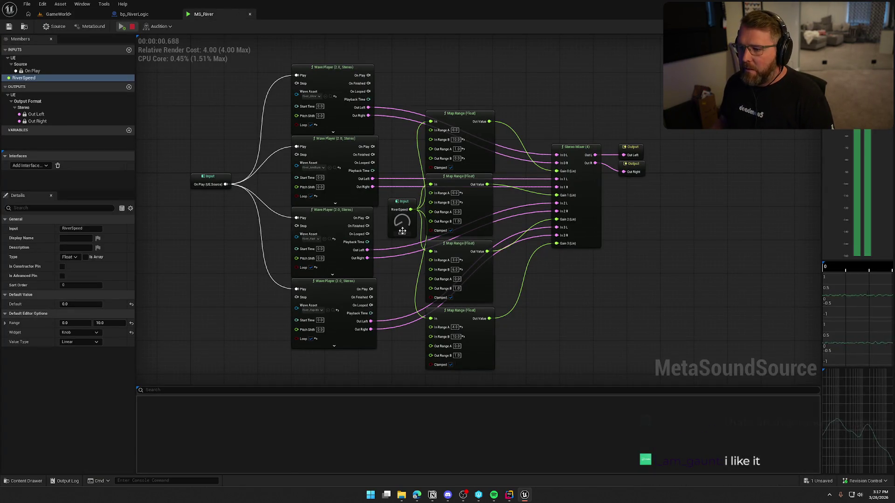
pyautogui.moveTo(401, 224); pyautogui.dragTo(402, 187)
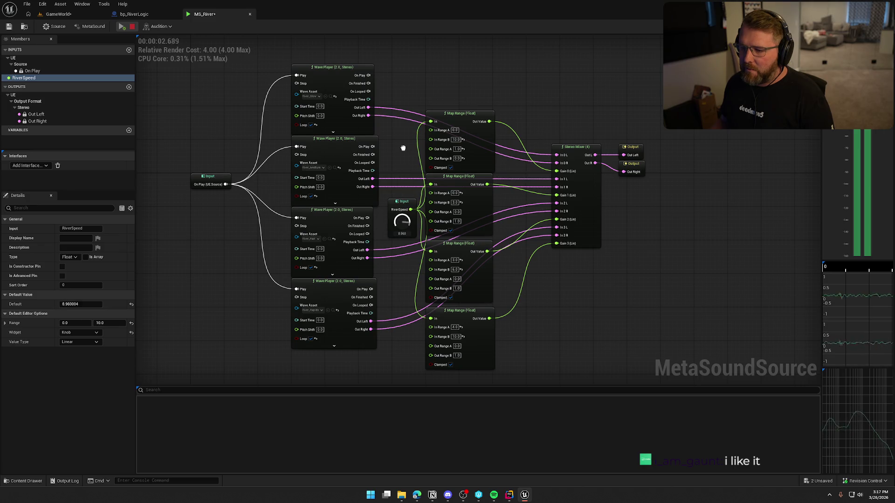
pyautogui.moveTo(404, 147)
pyautogui.mouseDown()
pyautogui.moveTo(402, 126)
pyautogui.moveTo(403, 134)
pyautogui.mouseUp()
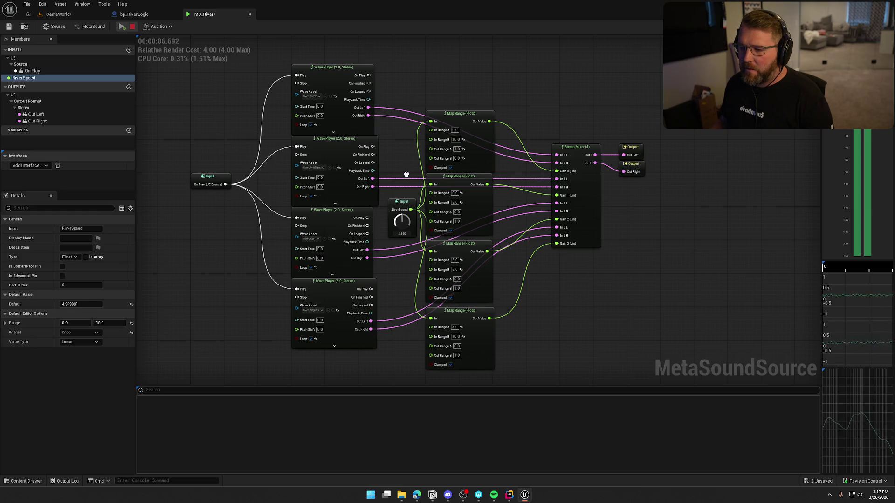
pyautogui.moveTo(407, 211)
pyautogui.mouseDown()
pyautogui.moveTo(411, 249)
pyautogui.moveTo(394, 123)
pyautogui.moveTo(396, 177)
pyautogui.mouseUp()
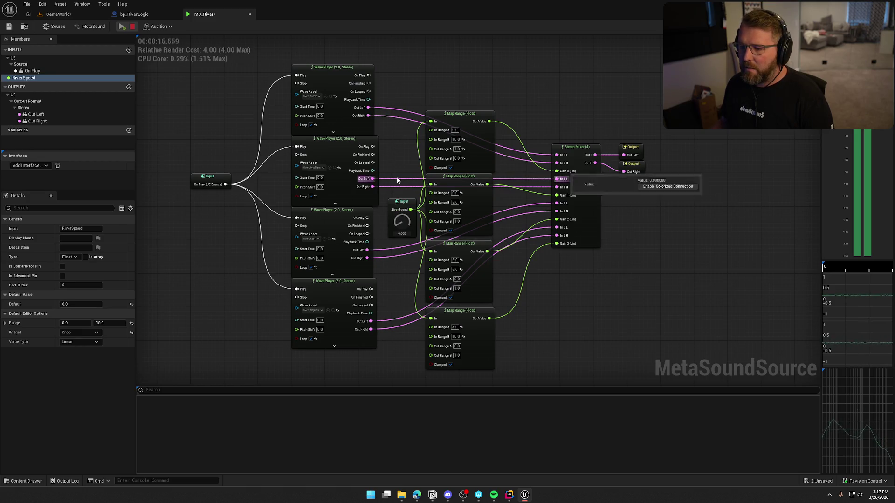
pyautogui.click(132, 27)
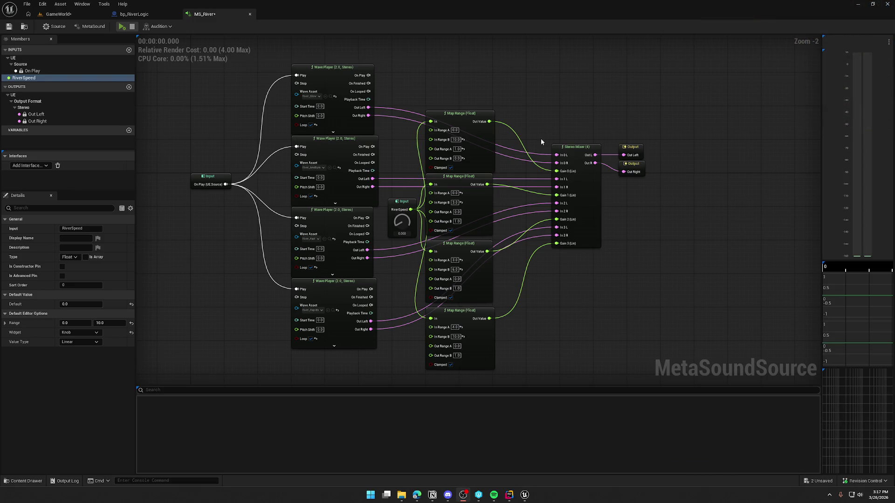
# Step: Preview MS_River while raising RiverSpeed to about 2.92, then go back to the GameWorld level
pyautogui.moveTo(544, 112); pyautogui.dragTo(554, 101)
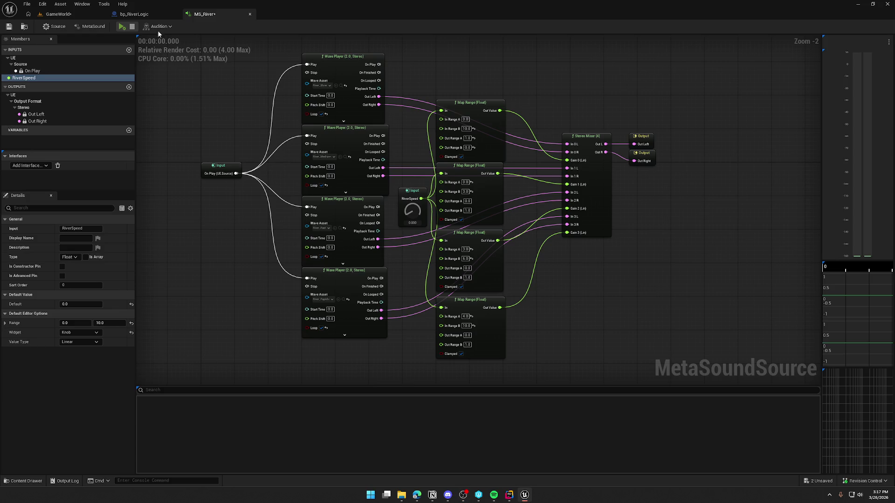
pyautogui.click(120, 27)
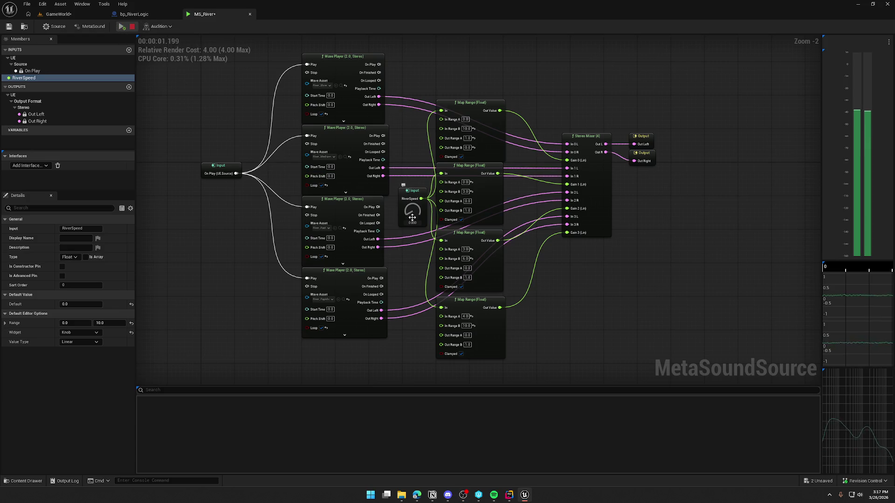
pyautogui.moveTo(412, 217)
pyautogui.mouseDown()
pyautogui.moveTo(418, 114)
pyautogui.moveTo(419, 179)
pyautogui.mouseUp()
pyautogui.click(131, 26)
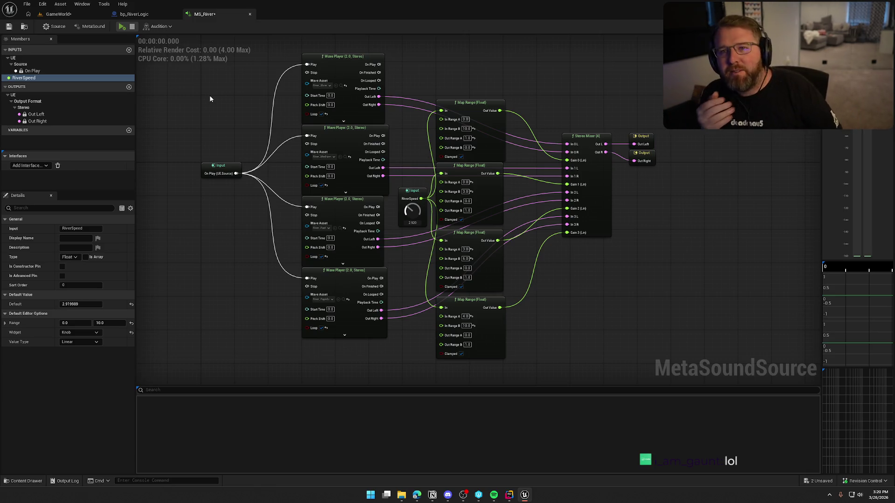
pyautogui.moveTo(210, 99); pyautogui.dragTo(210, 124)
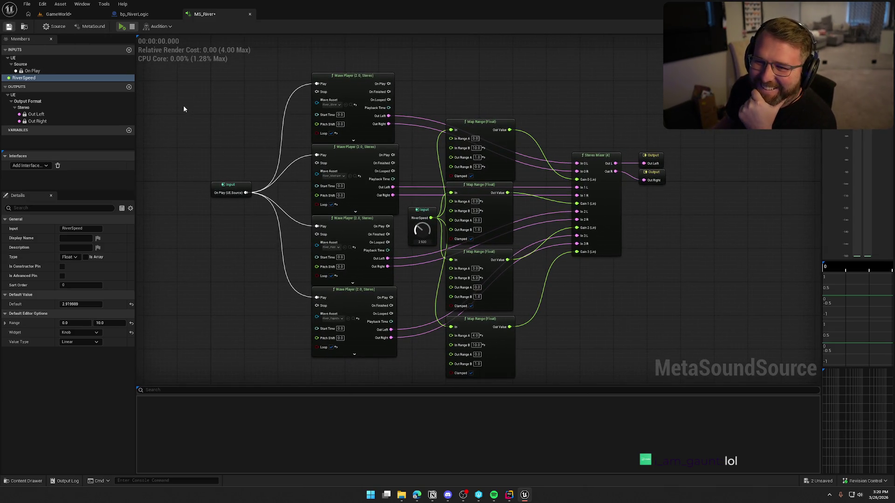
pyautogui.click(58, 14)
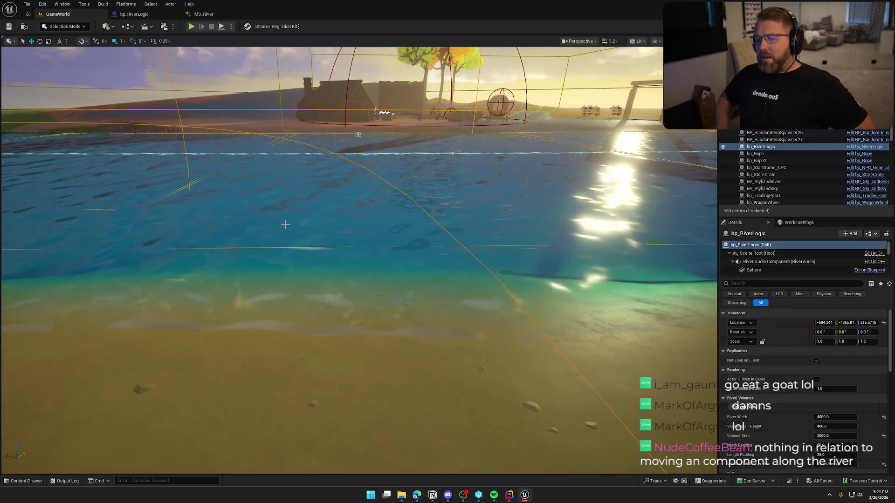
# Step: Move the viewport camera to the bp_RiverLogic actor, then select Sphere in its Blueprint components
pyautogui.moveTo(287, 232); pyautogui.dragTo(287, 264)
pyautogui.moveTo(231, 158); pyautogui.dragTo(231, 139)
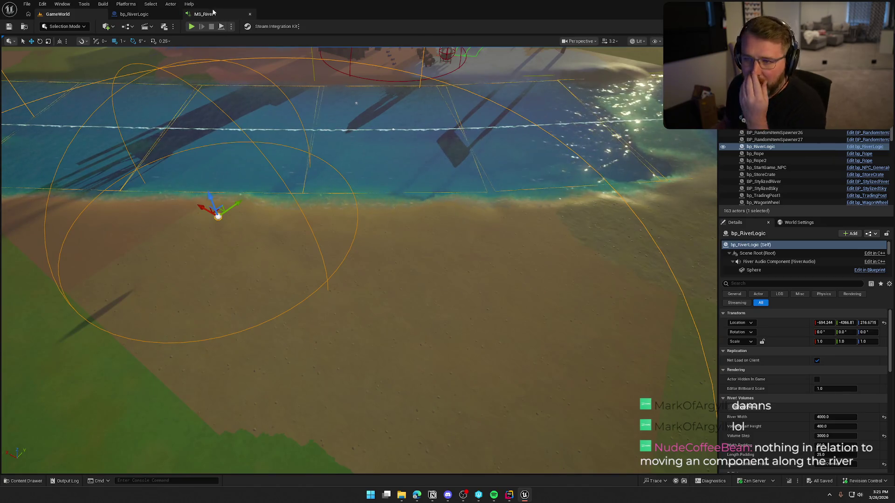
pyautogui.click(135, 14)
pyautogui.click(57, 95)
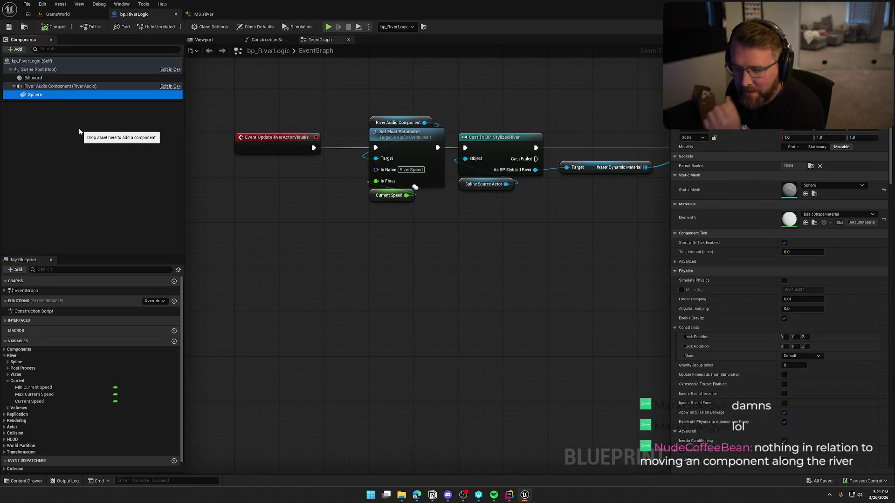
# Step: Delete Sphere; on River Audio Component enable Low Pass Filter Frequency 2000 and Volume Multiplier 0.7
pyautogui.press('Delete')
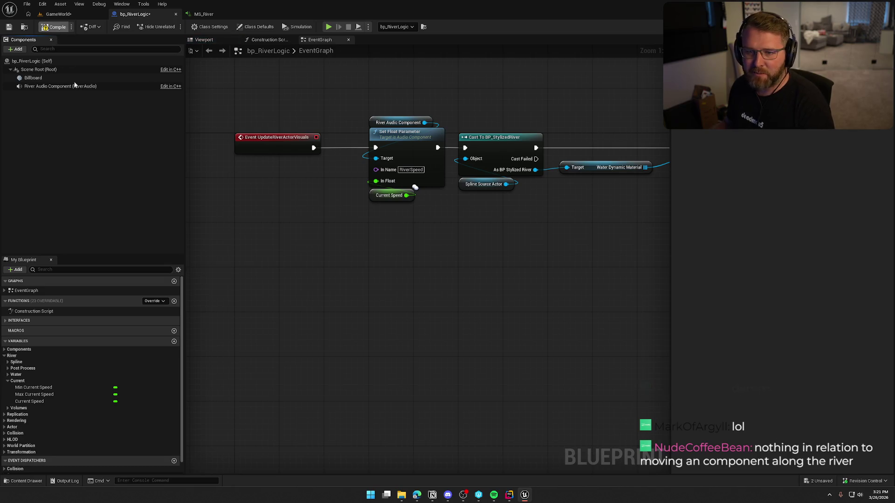
pyautogui.click(70, 86)
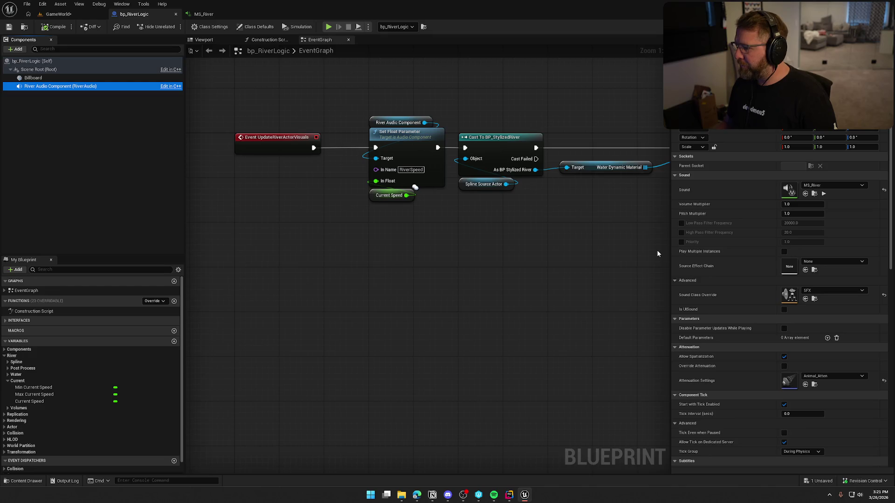
pyautogui.click(681, 223)
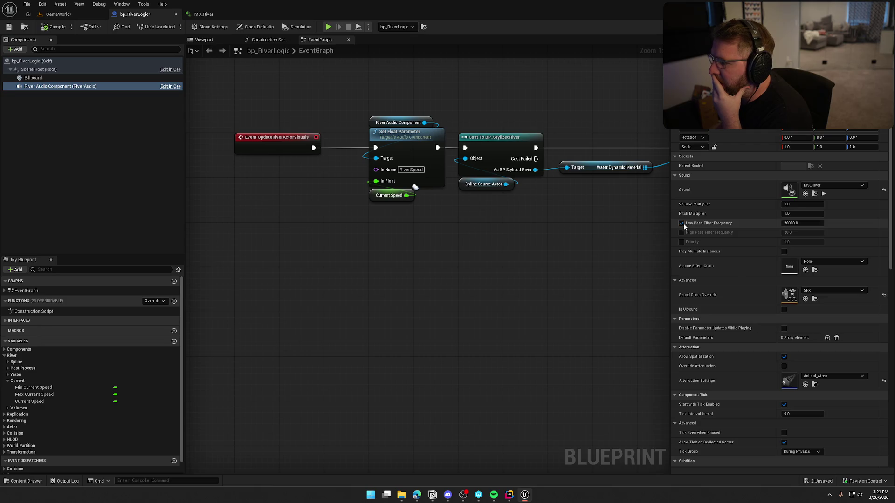
pyautogui.click(792, 224)
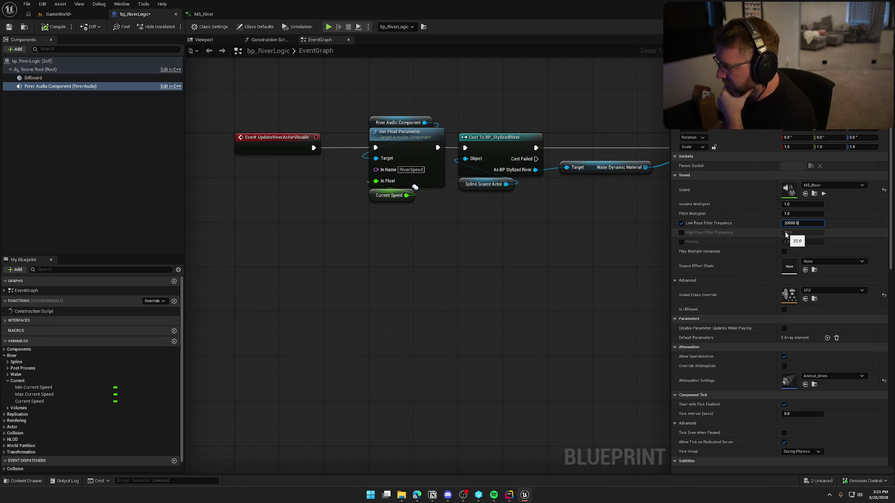
pyautogui.write('2000')
pyautogui.press('Return')
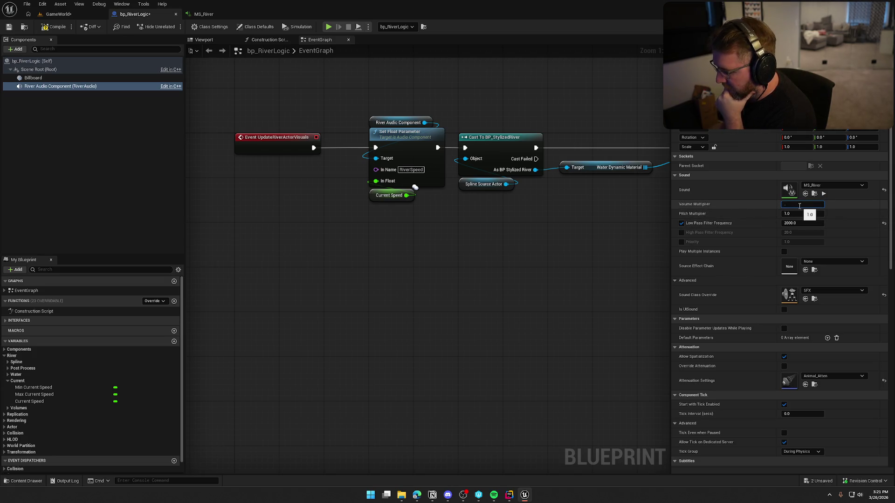
pyautogui.write('0.7')
pyautogui.press('Return')
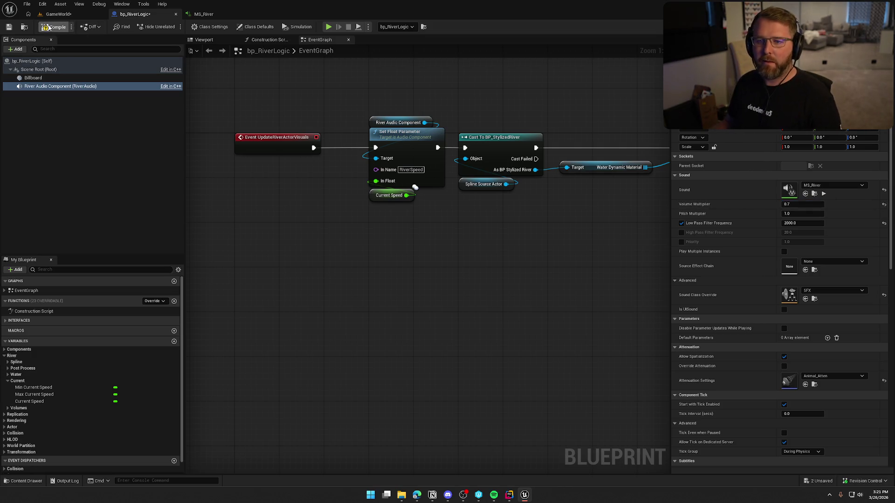
pyautogui.click(64, 15)
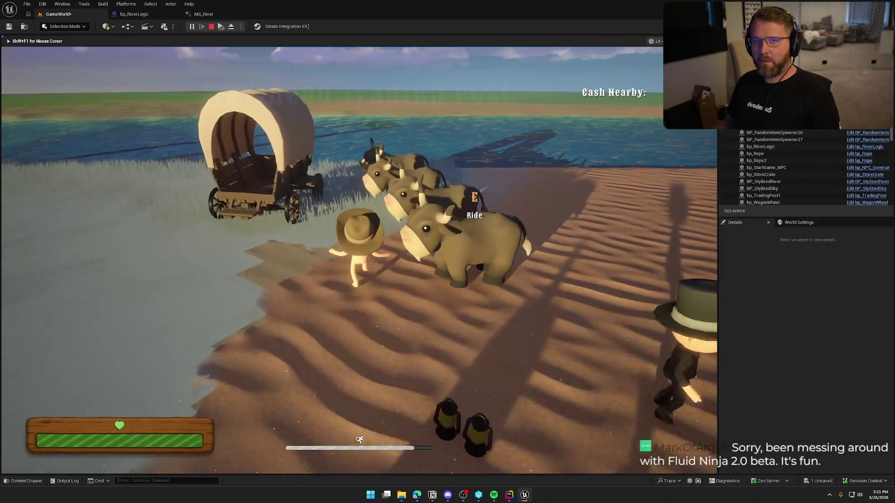
# Step: Walk to the river's edge, run along the bank and wade out toward the logs
pyautogui.press('w')
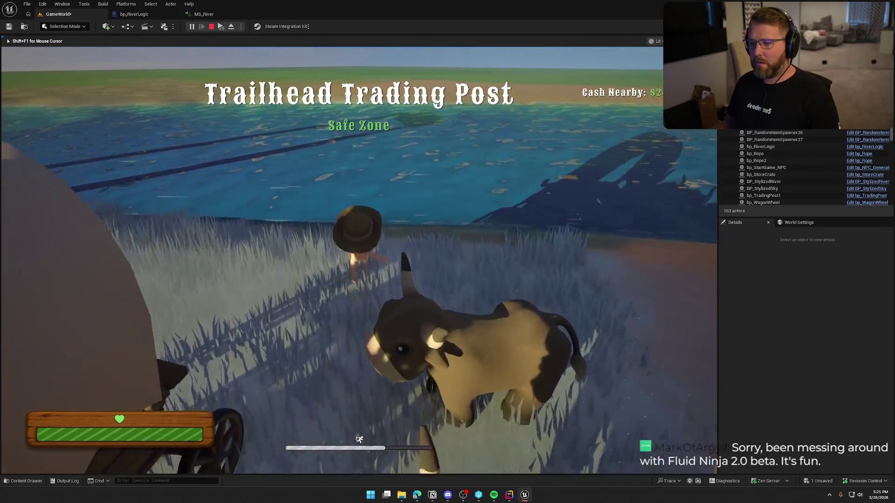
pyautogui.press('w')
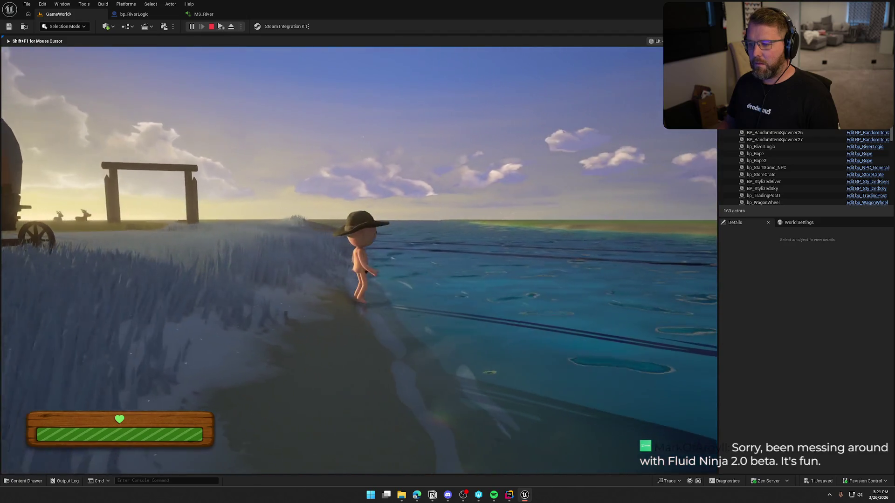
pyautogui.hotkey('shift', 'w')
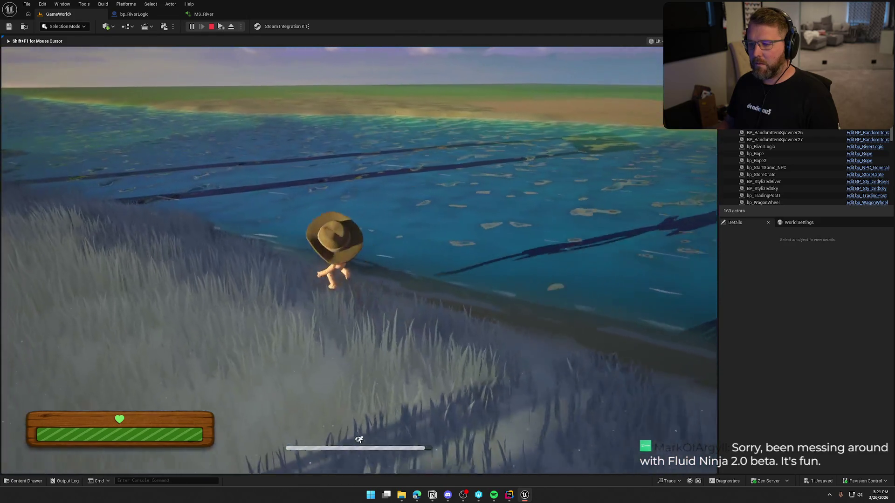
pyautogui.press('w')
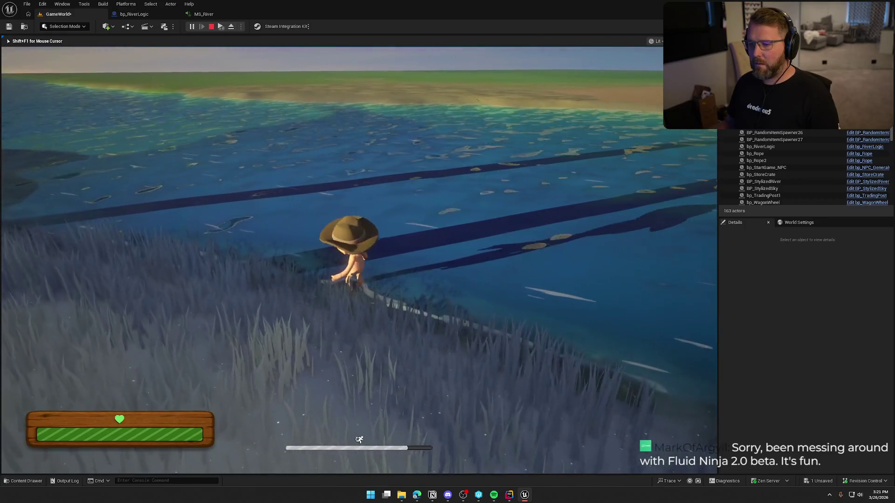
pyautogui.press('w')
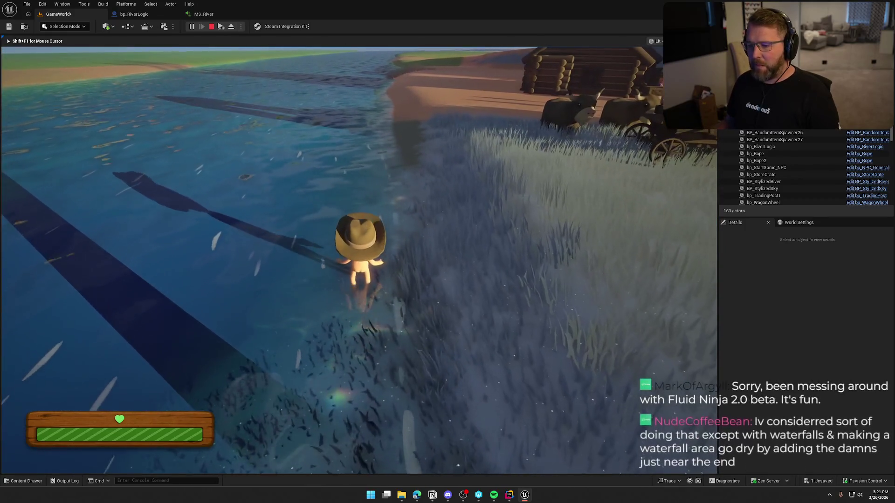
pyautogui.hotkey('shift', 'w')
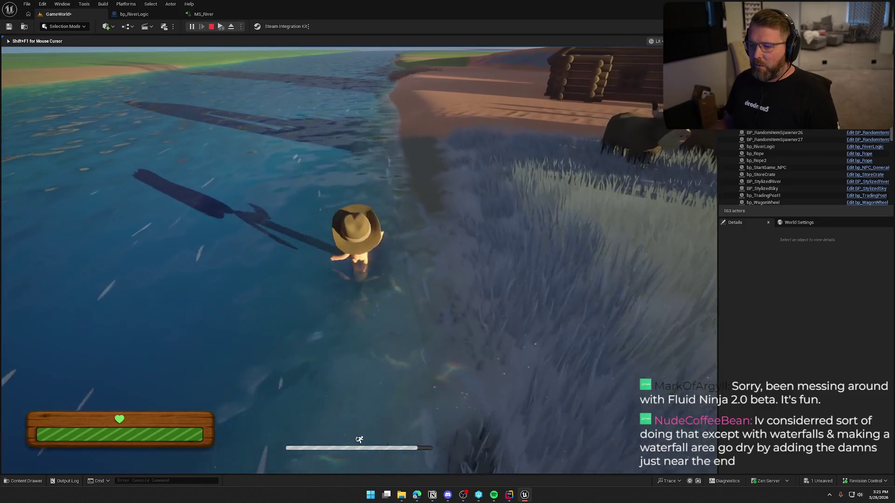
pyautogui.press('w')
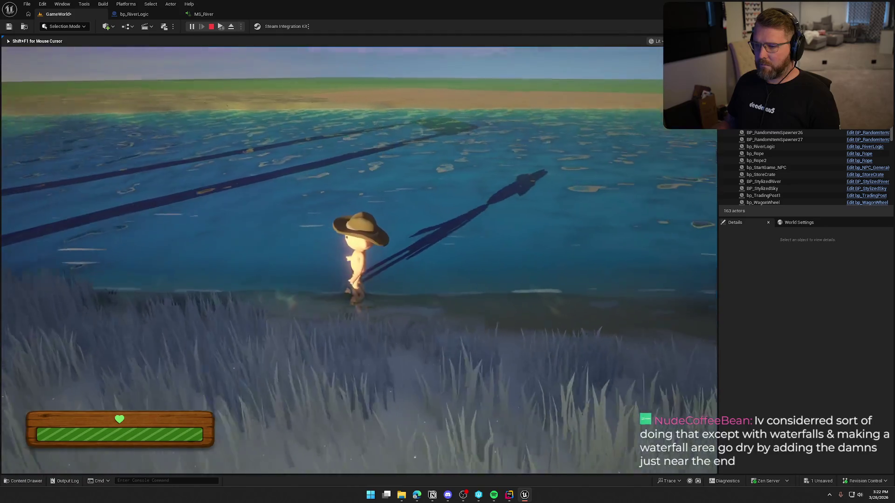
pyautogui.press('w')
pyautogui.press('w')
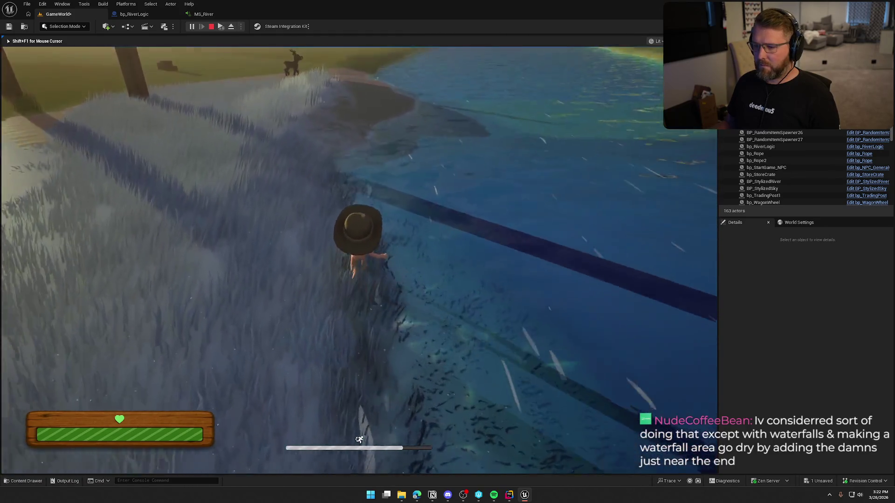
# Step: Cross the river from the muddy shore onto the sandy bank, then stop the play session
pyautogui.press('w')
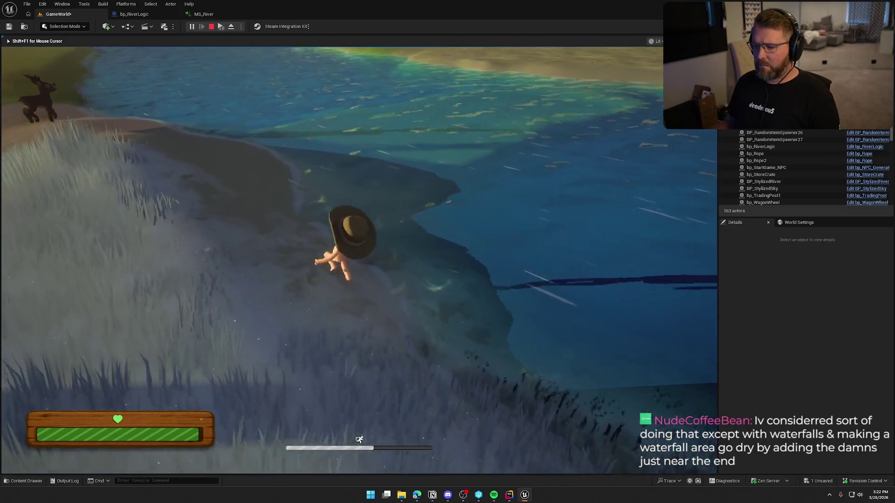
pyautogui.press('w')
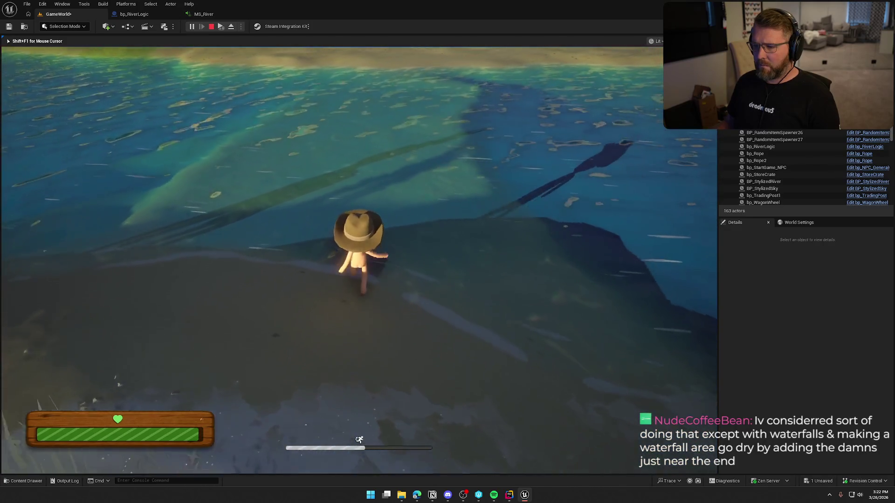
pyautogui.press('w')
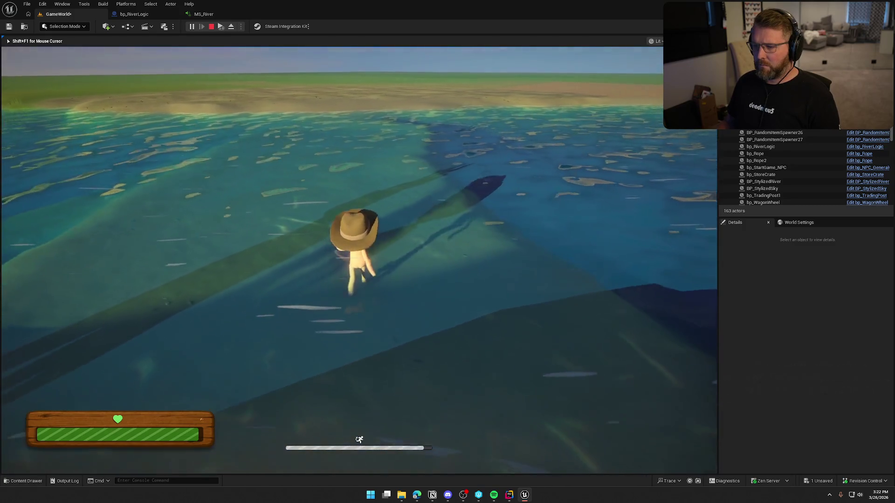
pyautogui.press('w')
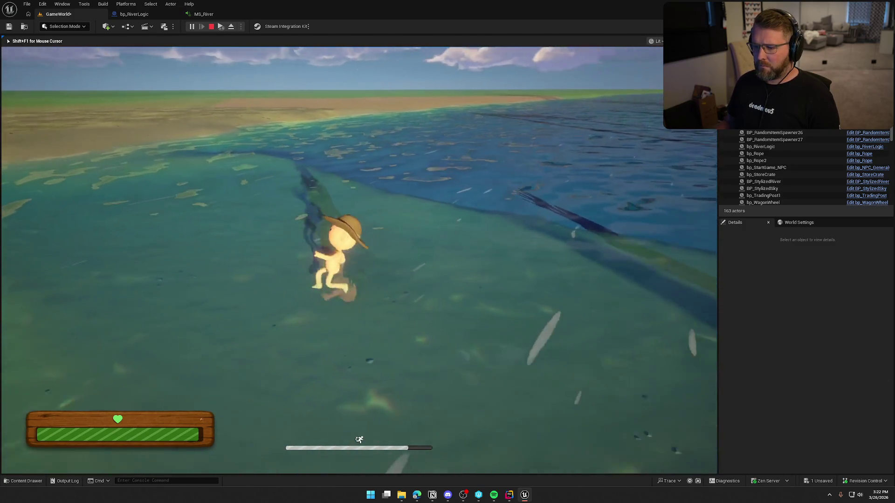
pyautogui.press('w')
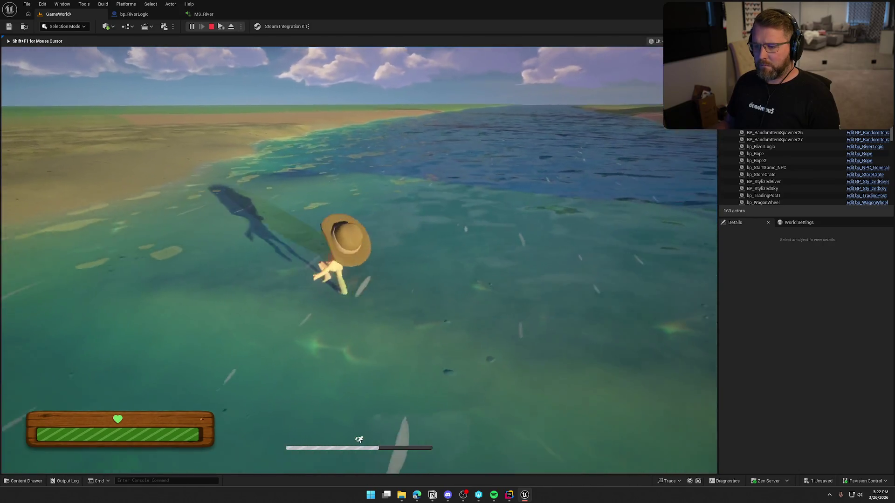
pyautogui.press('w')
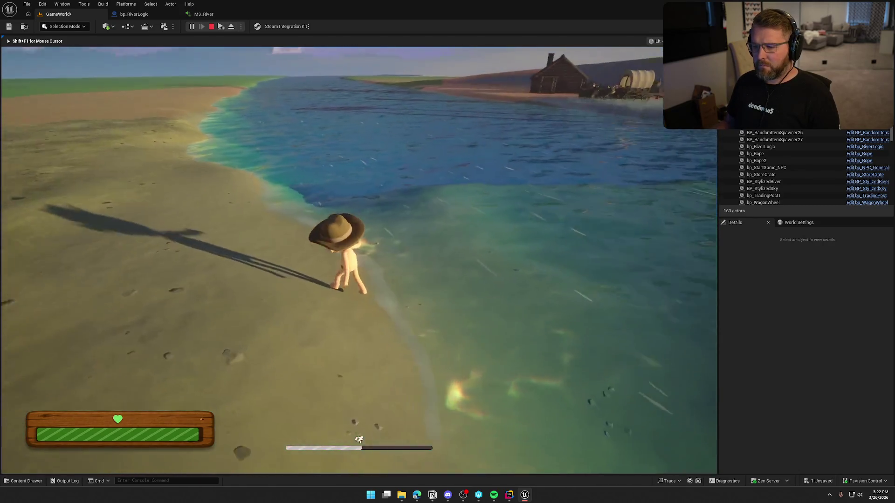
pyautogui.press('w')
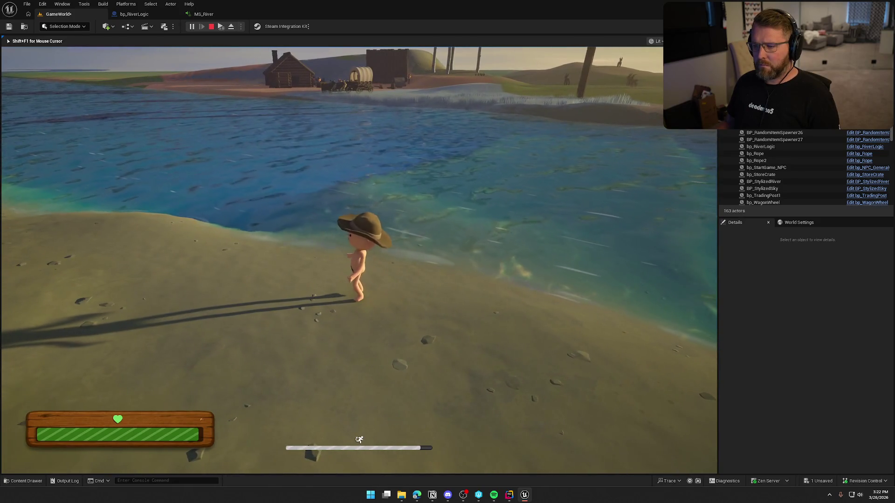
pyautogui.press('w')
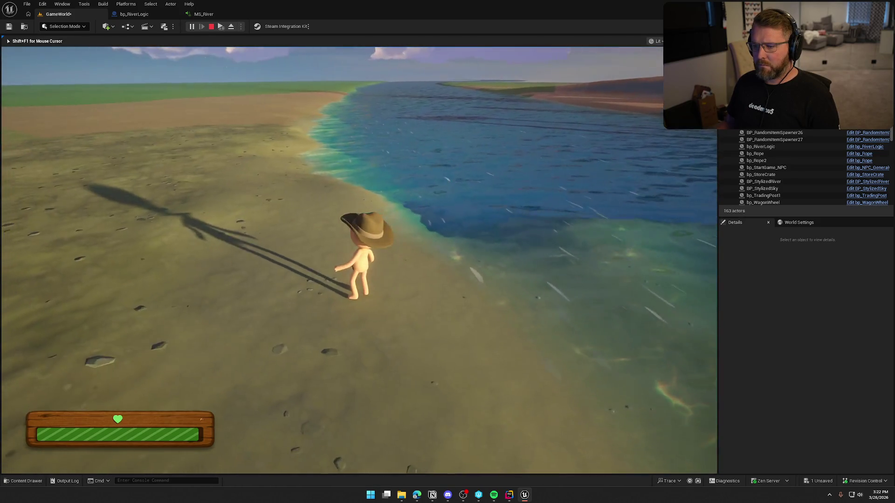
pyautogui.press('Escape')
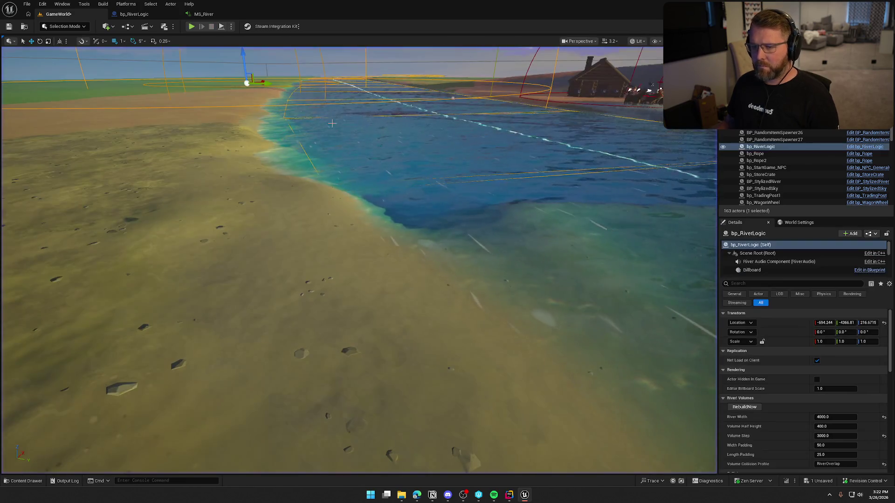
# Step: Set Min Current Speed to 1 and Max Current Speed to 5, then play the level
pyautogui.scroll(-10, 821, 405)
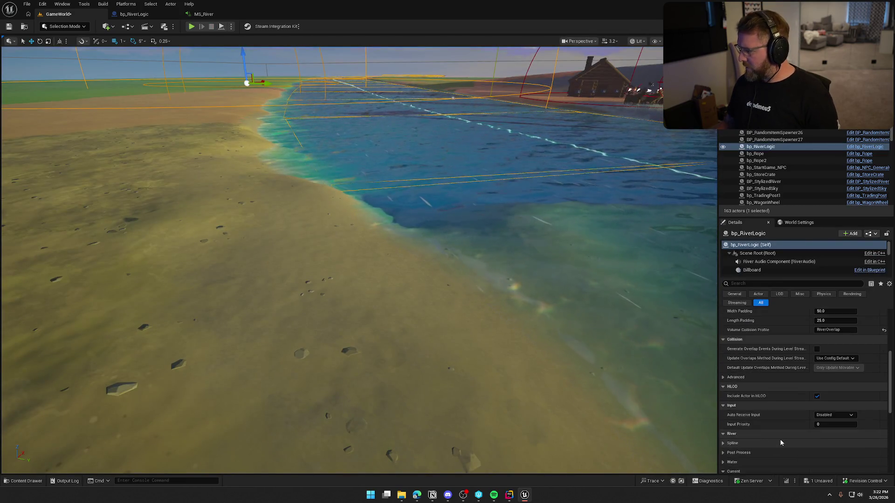
pyautogui.click(822, 392)
pyautogui.write('1')
pyautogui.press('Tab')
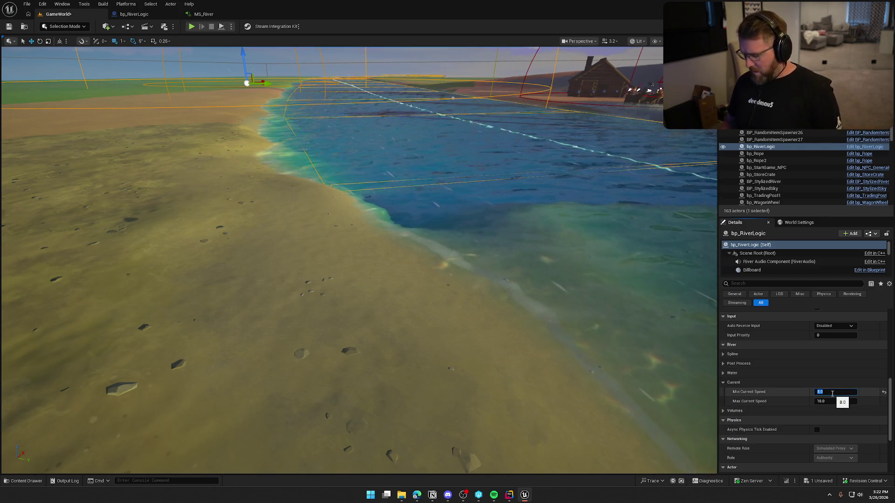
pyautogui.write('5')
pyautogui.press('Return')
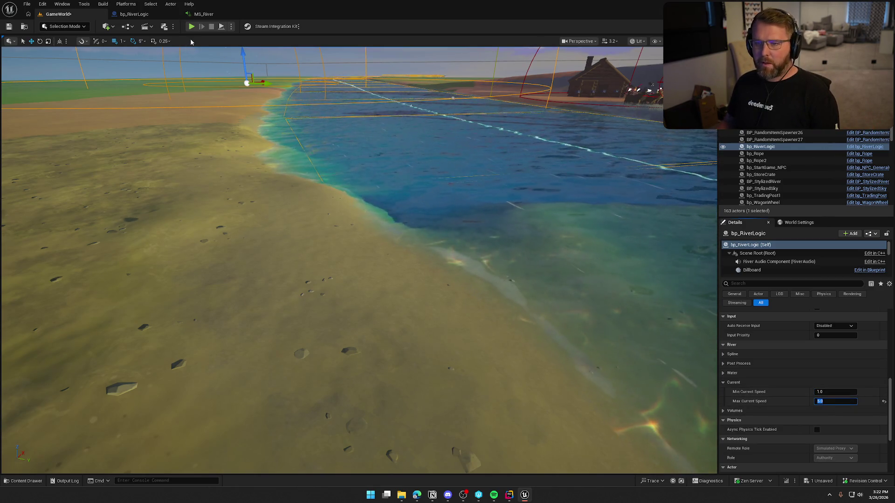
pyautogui.click(191, 26)
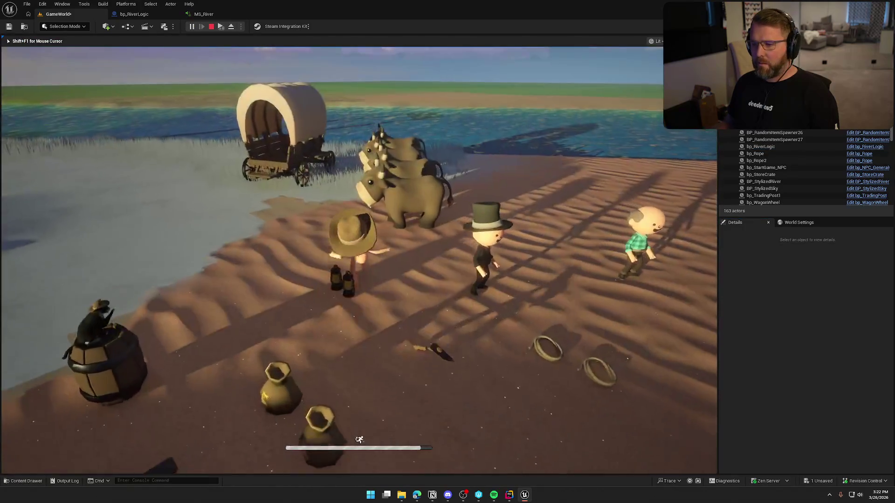
# Step: Run past the trading post to the water, wade across the river and walk along the sandy bank
pyautogui.press('w')
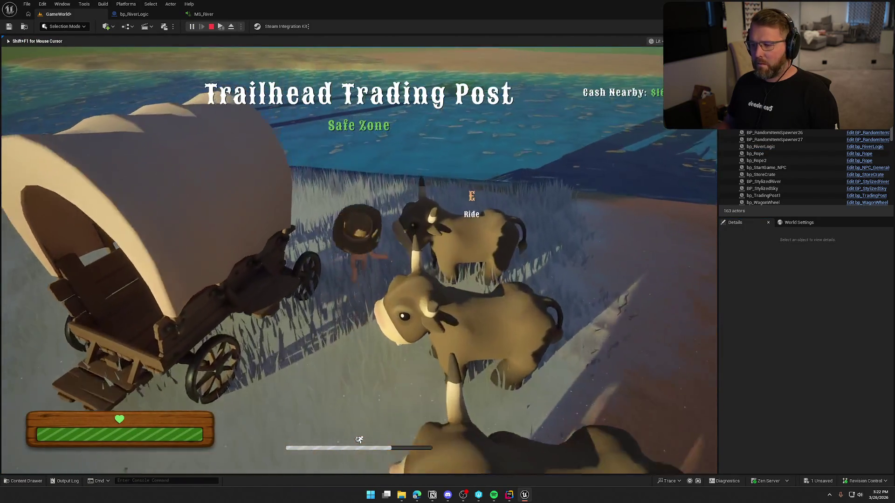
pyautogui.press('w')
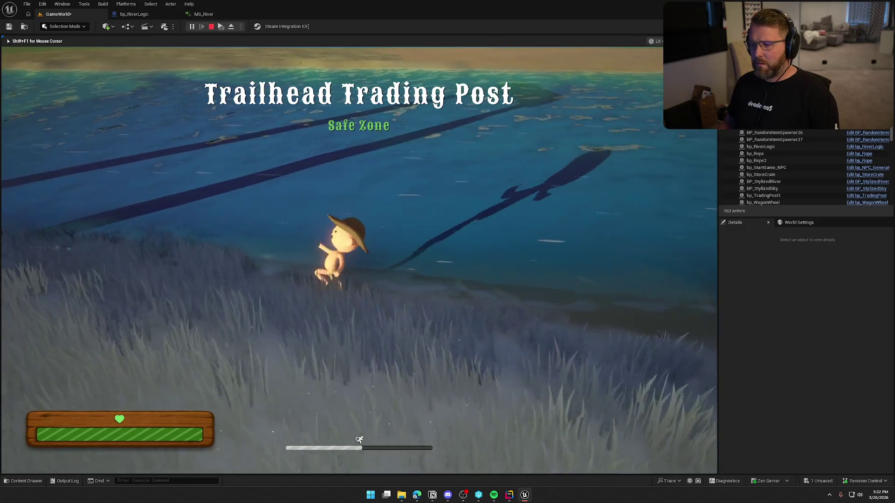
pyautogui.press('w')
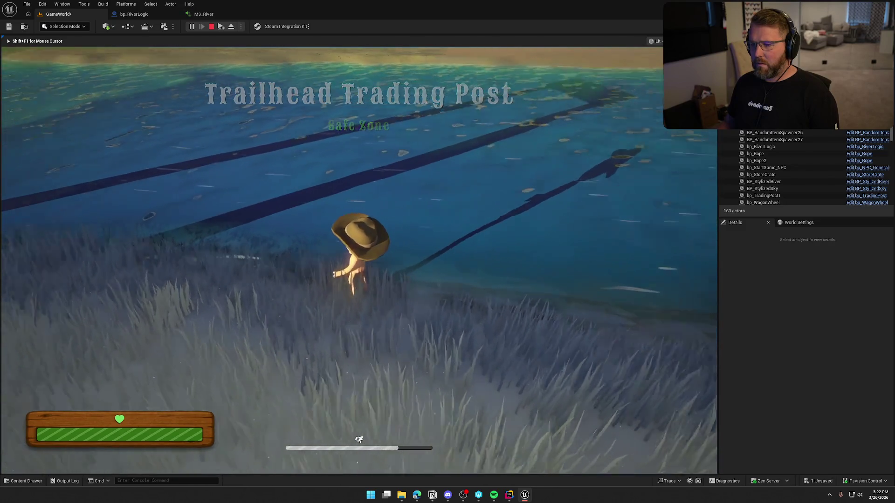
pyautogui.press('w')
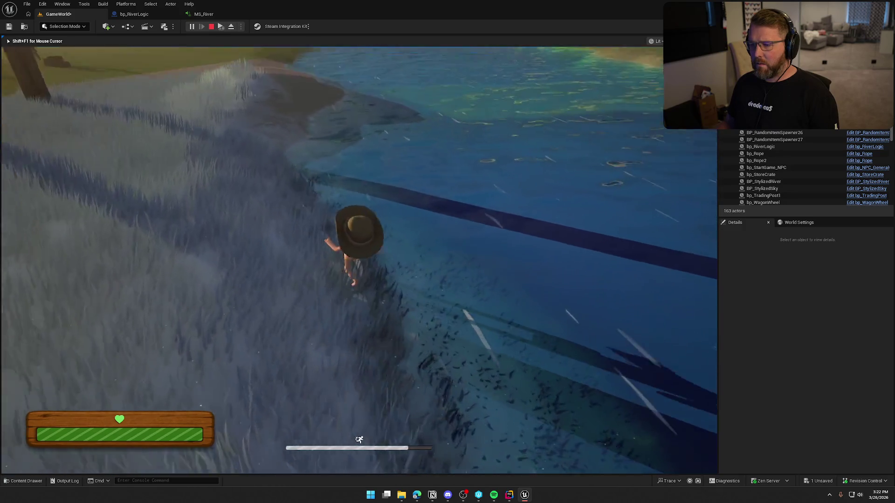
pyautogui.press('w')
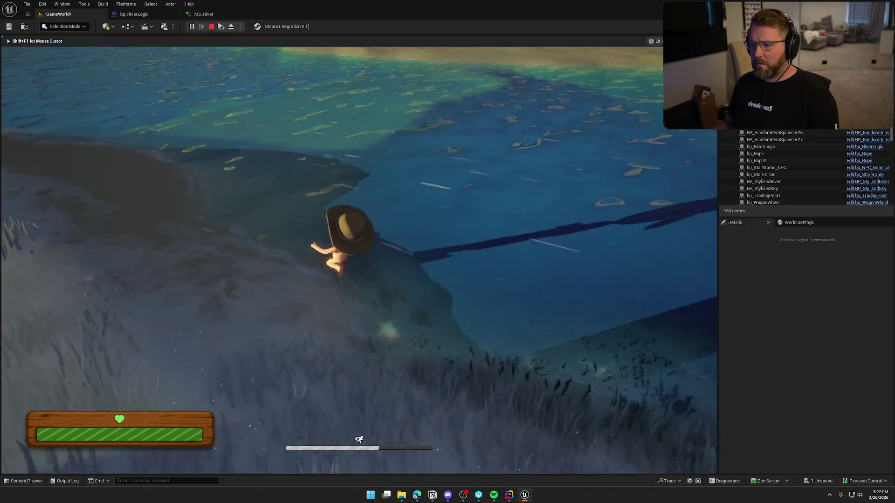
pyautogui.press('w')
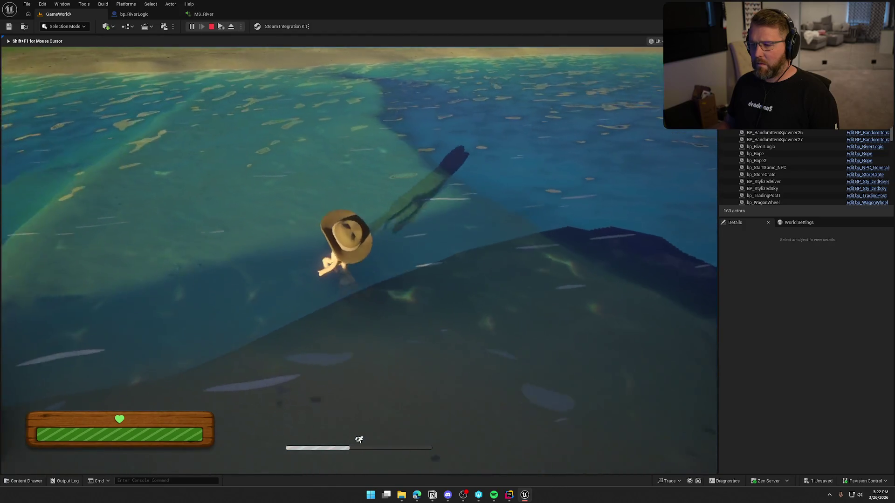
pyautogui.press('w')
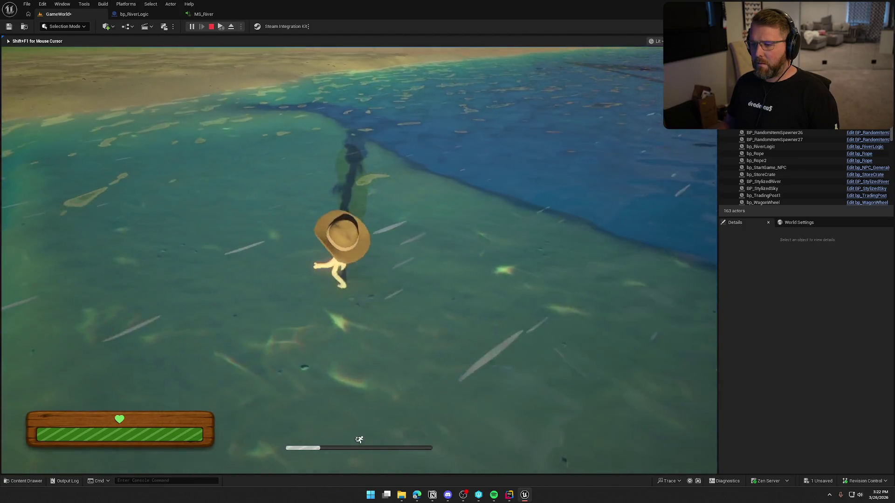
pyautogui.press('w')
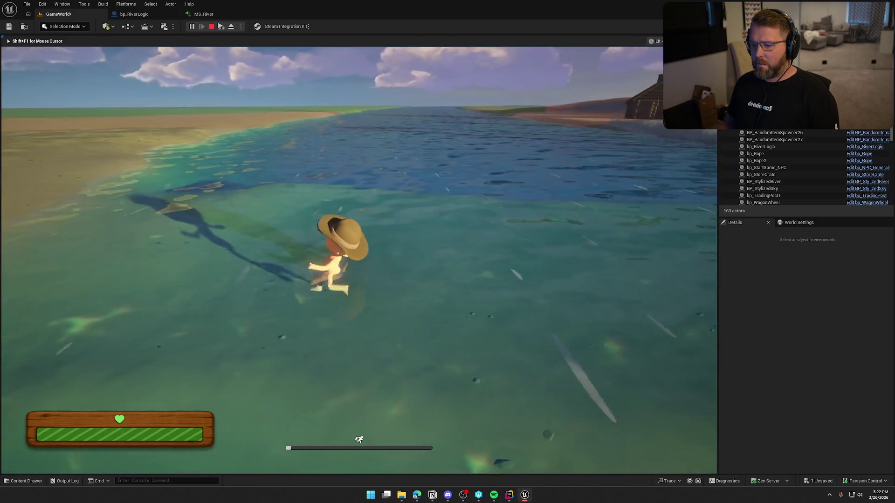
pyautogui.press('w')
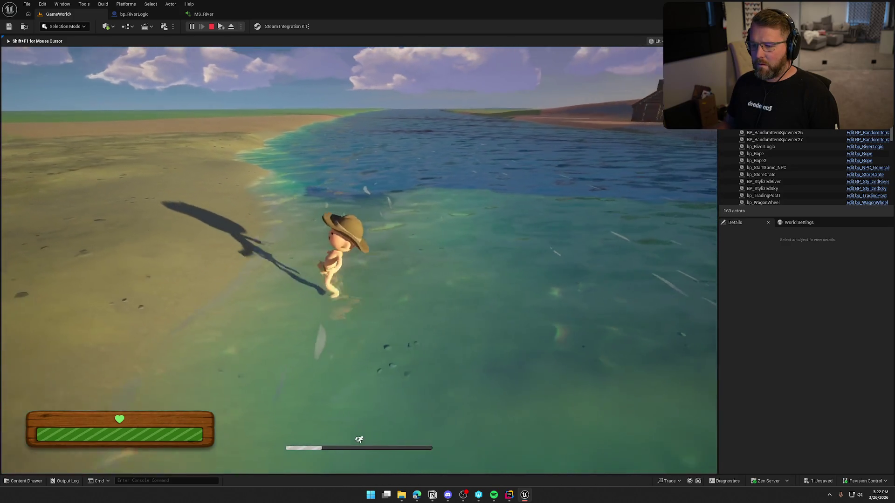
pyautogui.press('w')
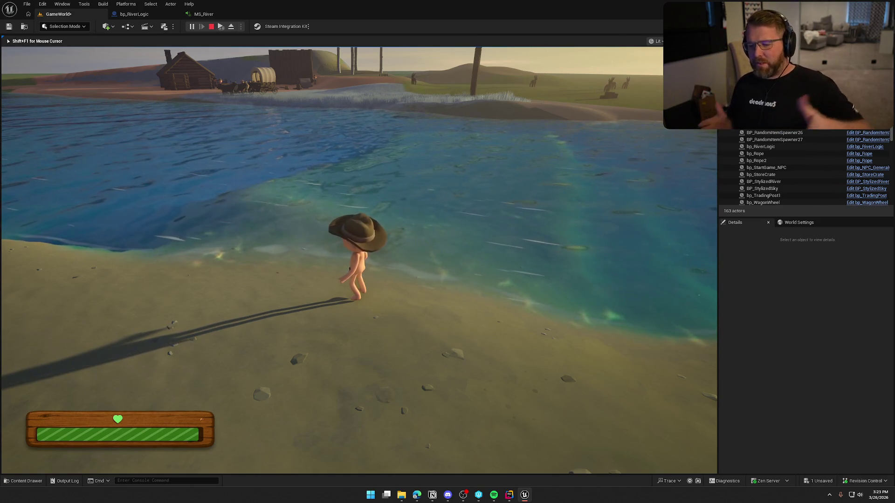
# Step: Walk from the beach into the river once more, then exit Play In Editor
pyautogui.press('w')
pyautogui.press('shift')
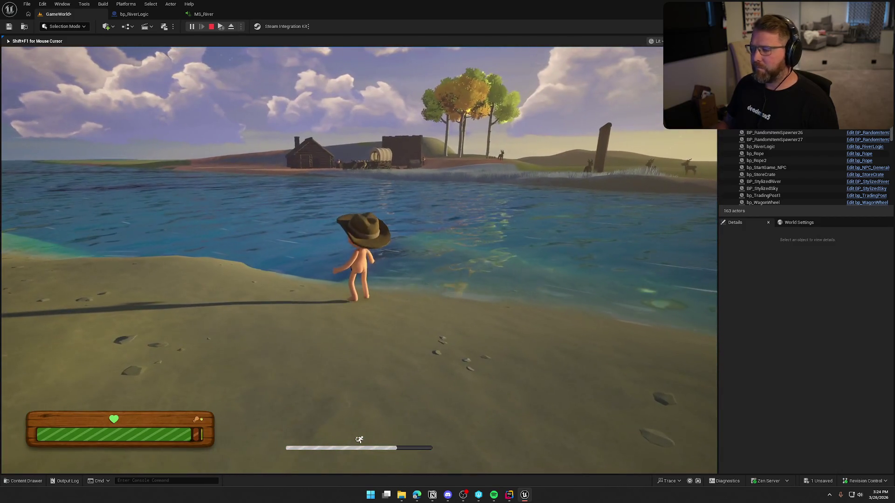
pyautogui.press('Escape')
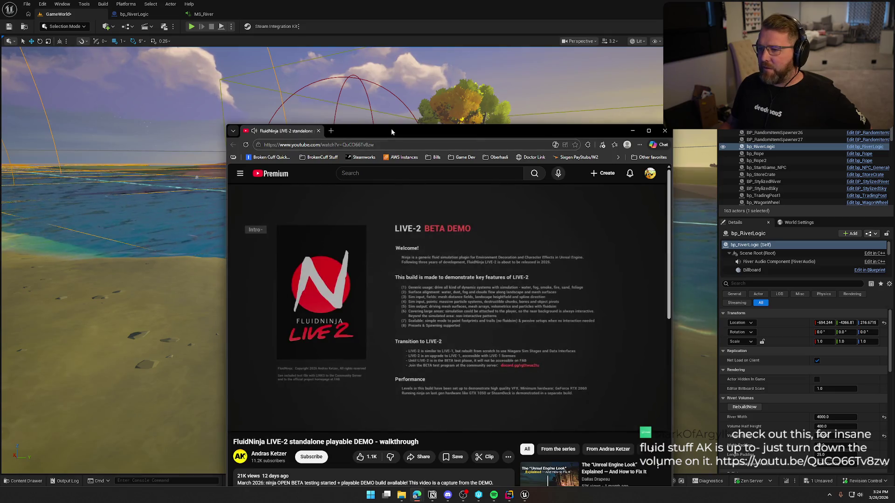
# Step: Maximize the browser playing the FluidNinja LIVE-2 demo walkthrough video
pyautogui.press('super+Up')
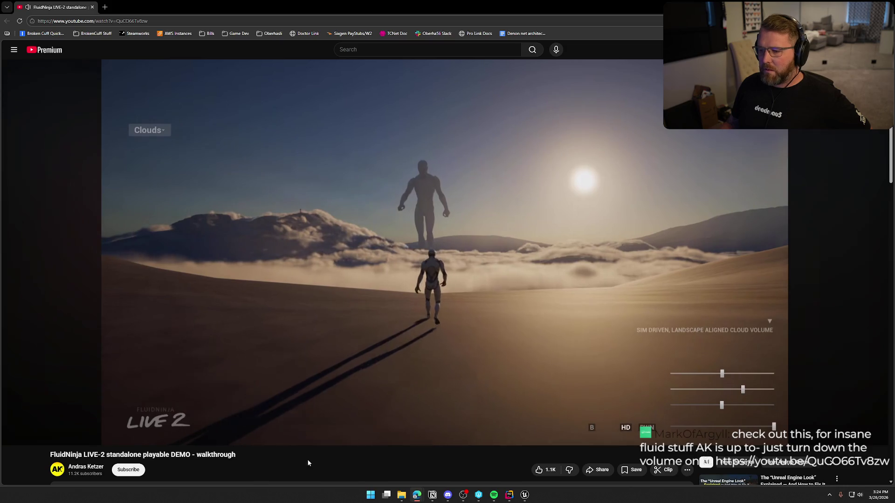
pyautogui.scroll(-1, 327, 468)
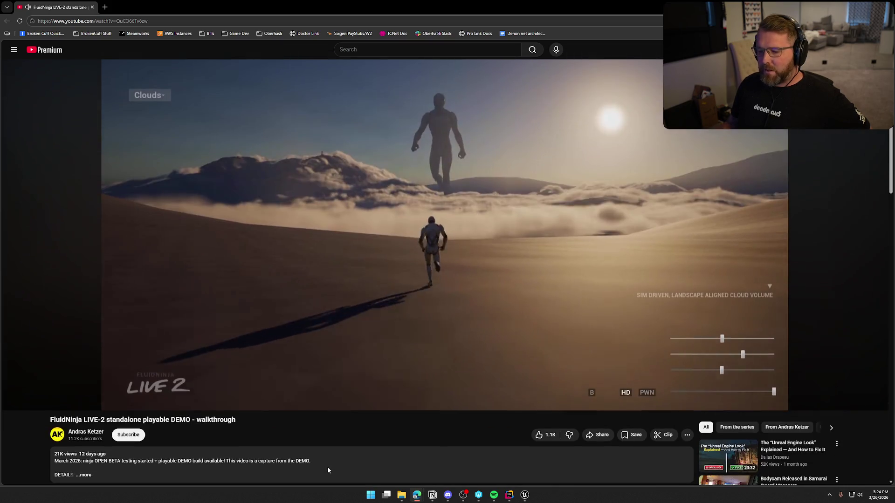
pyautogui.scroll(1, 328, 471)
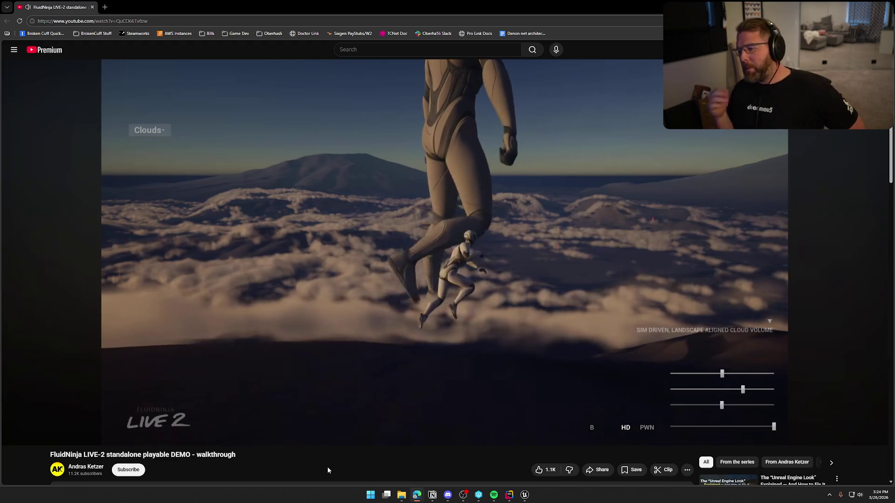
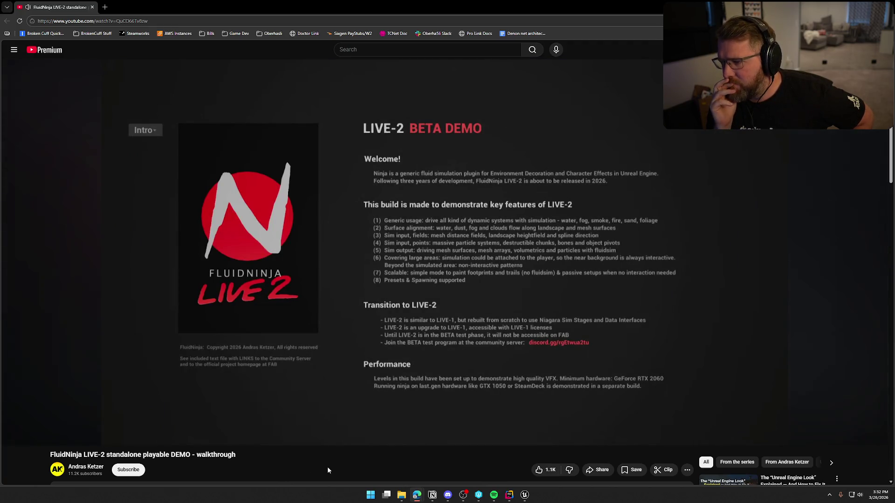
# Step: Pause the FluidNinja demo video and search Google for 'twitter realistic water swimming game' in a new tab
pyautogui.click(406, 279)
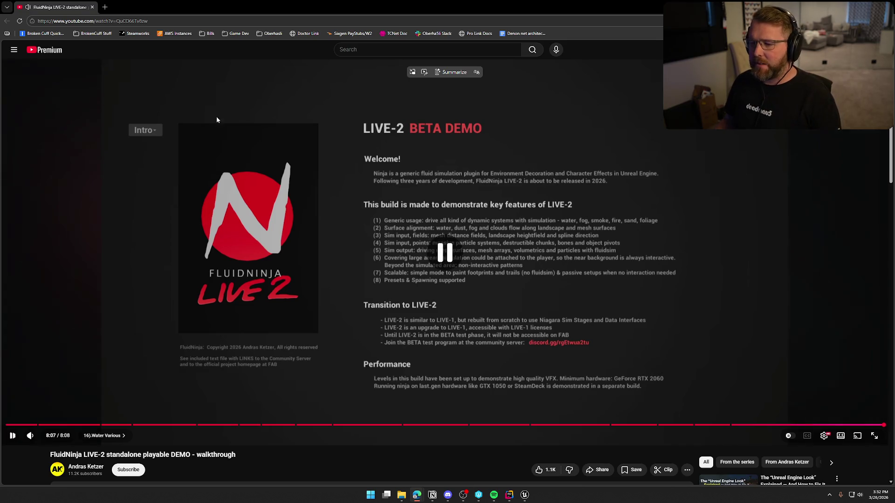
pyautogui.click(105, 8)
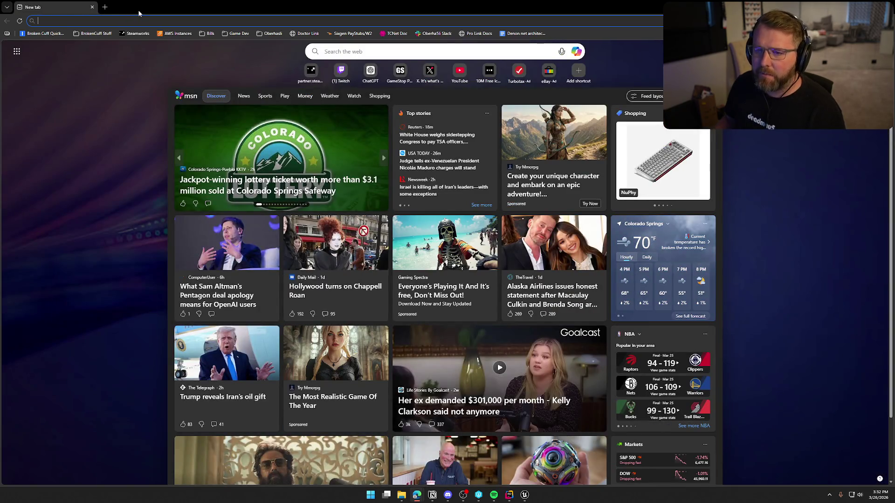
pyautogui.write('google.com')
pyautogui.press('Return')
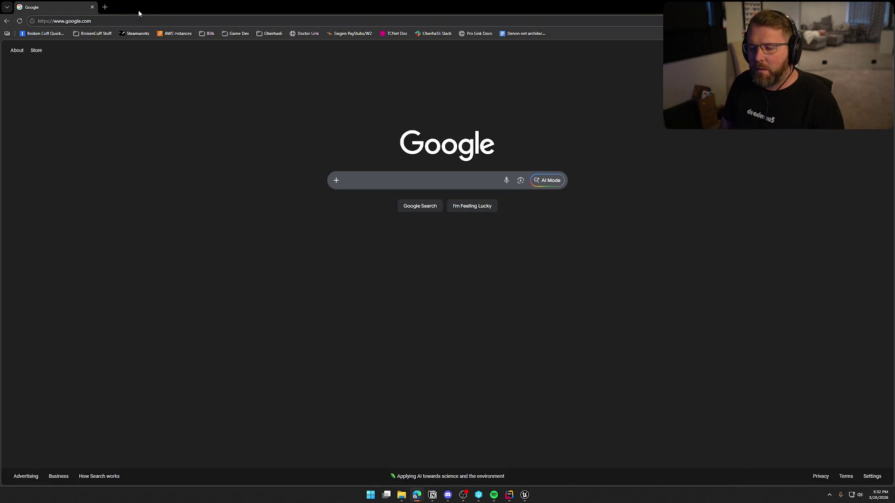
pyautogui.write('twitter')
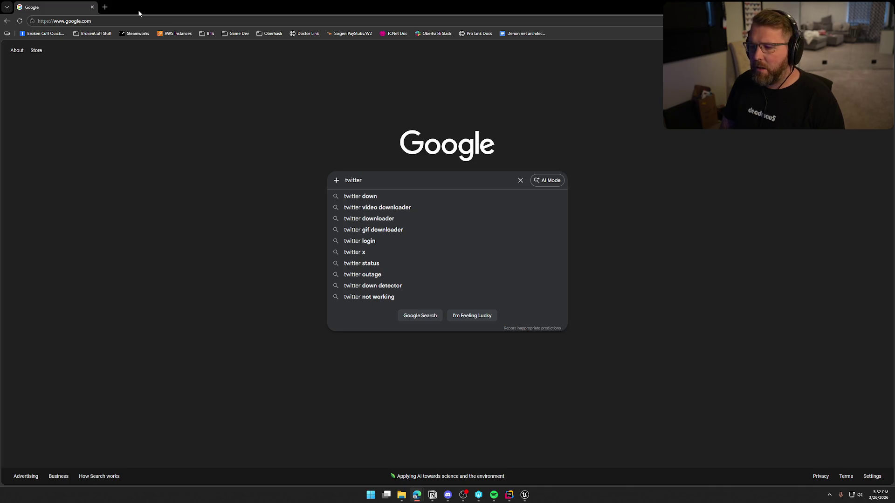
pyautogui.write(' reali')
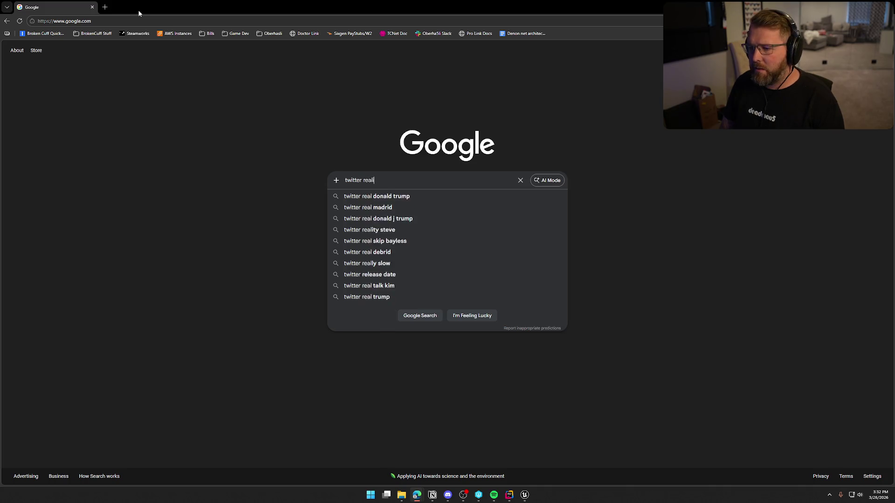
pyautogui.write('stic wateer')
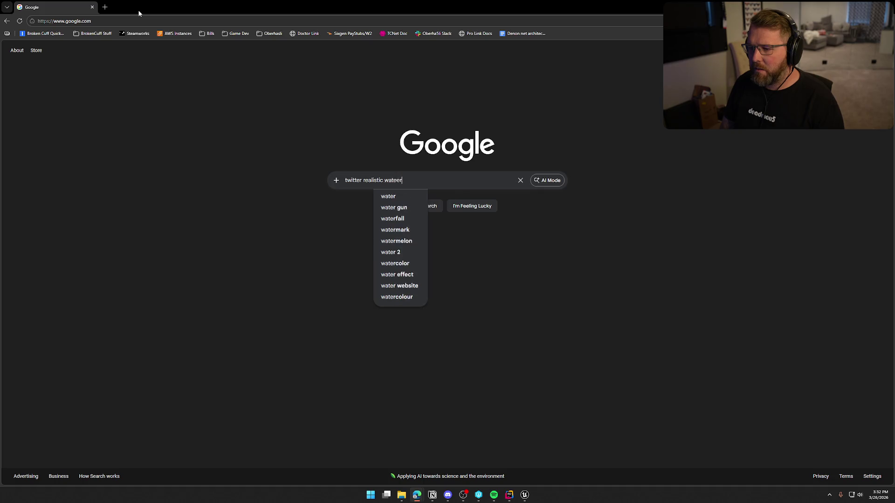
pyautogui.press('BackSpace')
pyautogui.press('BackSpace')
pyautogui.write('r swimming gam')
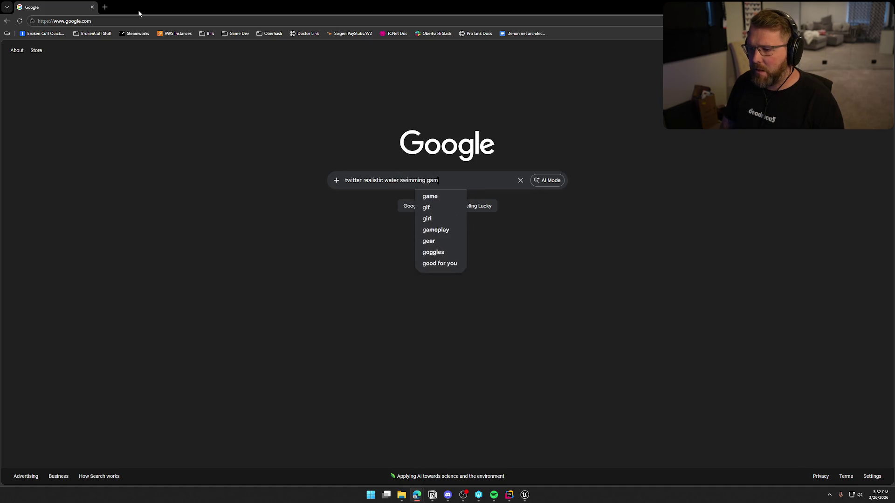
pyautogui.write('e')
pyautogui.press('Return')
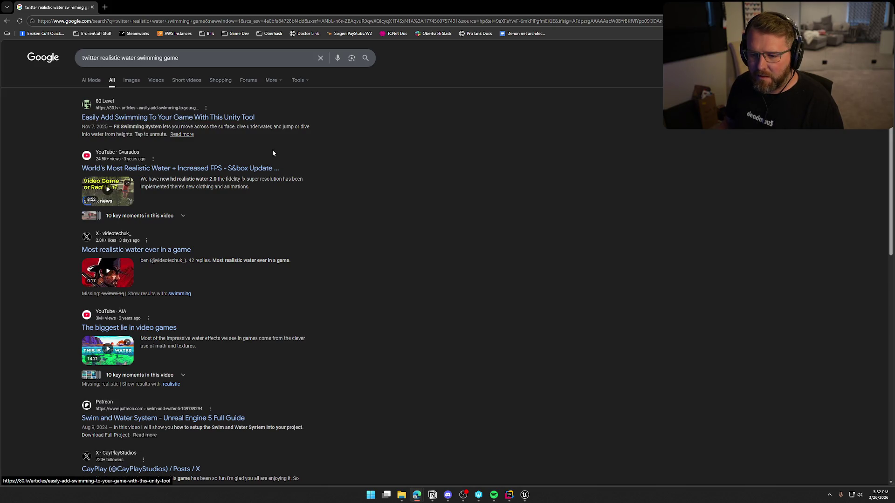
# Step: Preview 'The biggest lie in video games' result, then remove 'twitter' from the search query
pyautogui.click(161, 329)
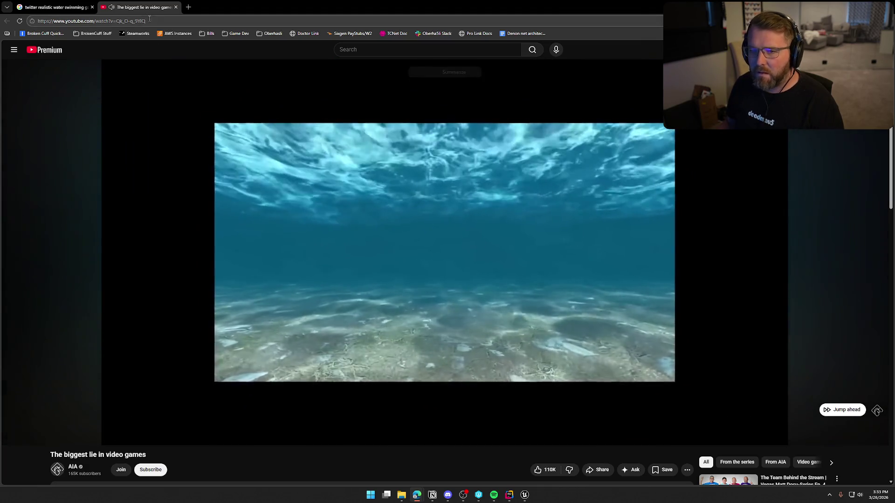
pyautogui.hotkey('ctrl', 'w')
pyautogui.scroll(-3, 435, 262)
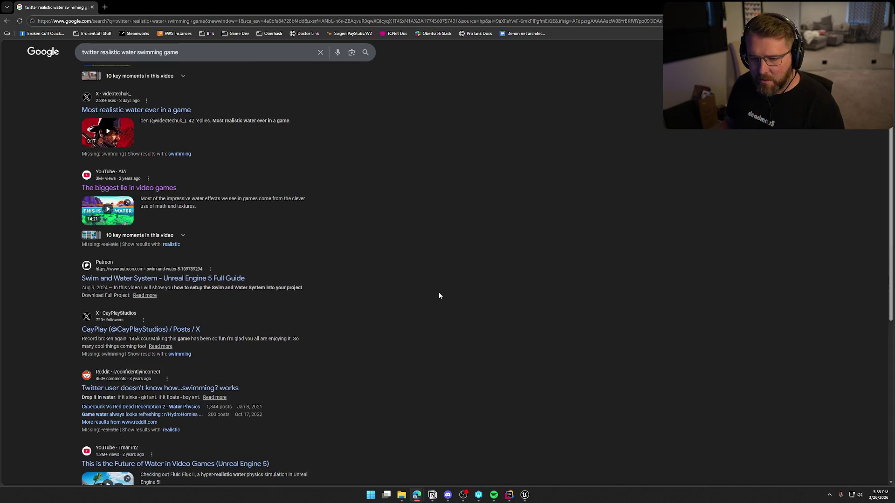
pyautogui.scroll(-3, 439, 296)
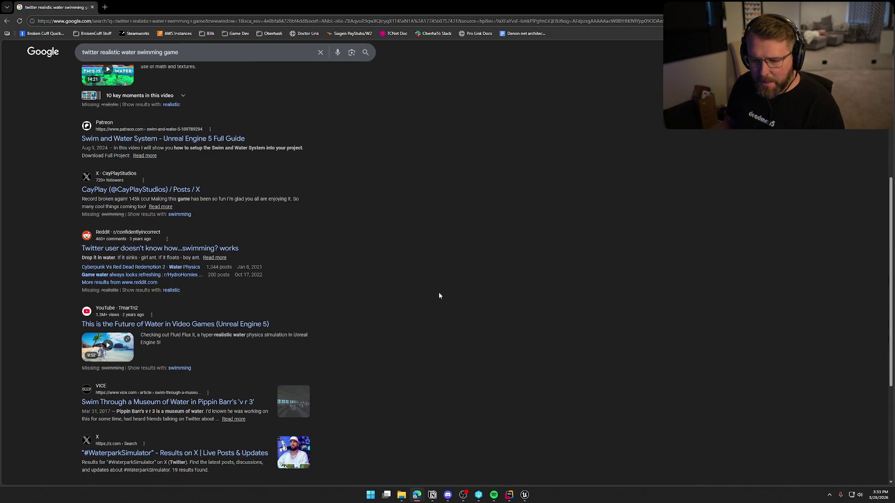
pyautogui.scroll(15, 437, 289)
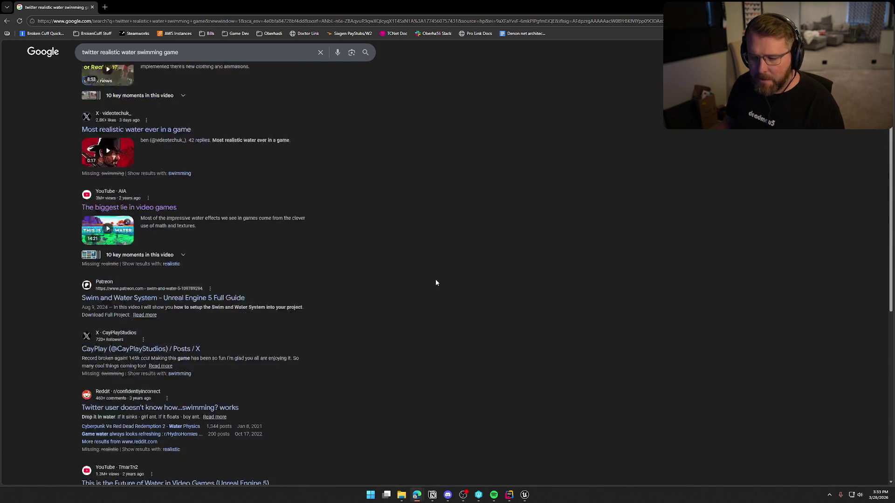
pyautogui.click(97, 58)
pyautogui.hotkey('ctrl', 'BackSpace')
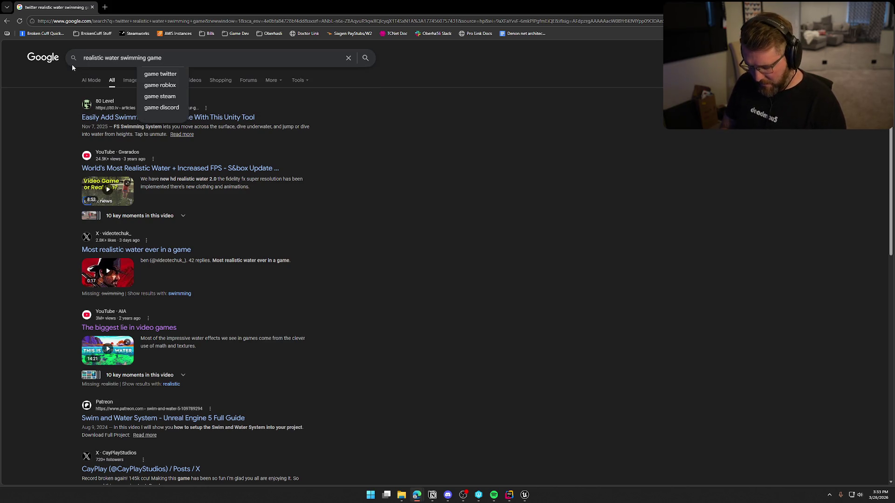
# Step: Search 'realistic water swimming game vr' and watch the Subside Steam trailer full screen
pyautogui.write(' vr')
pyautogui.press('Return')
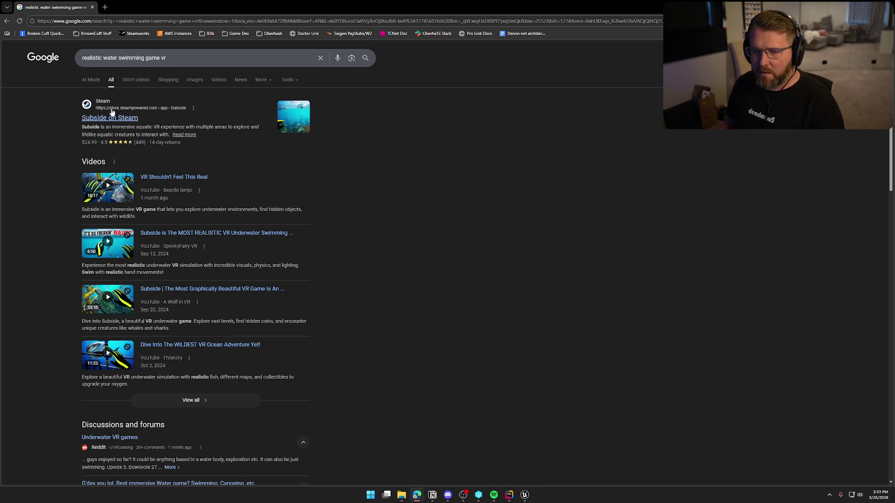
pyautogui.click(138, 6)
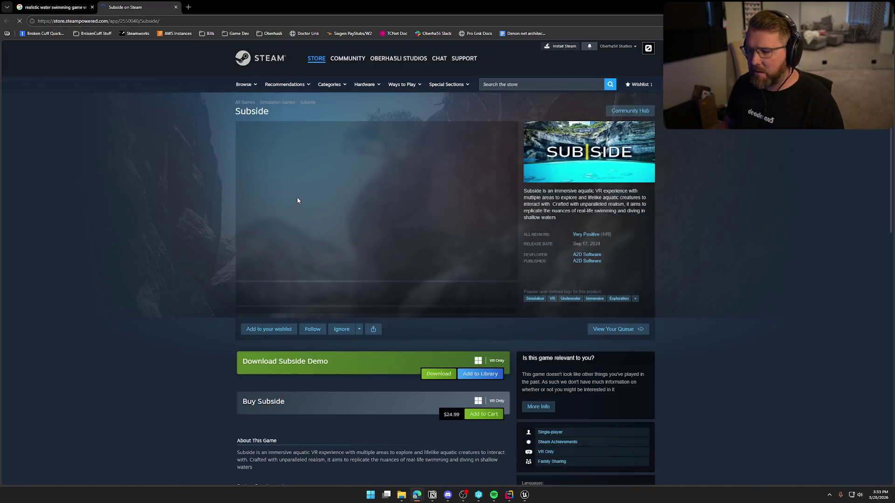
pyautogui.click(509, 275)
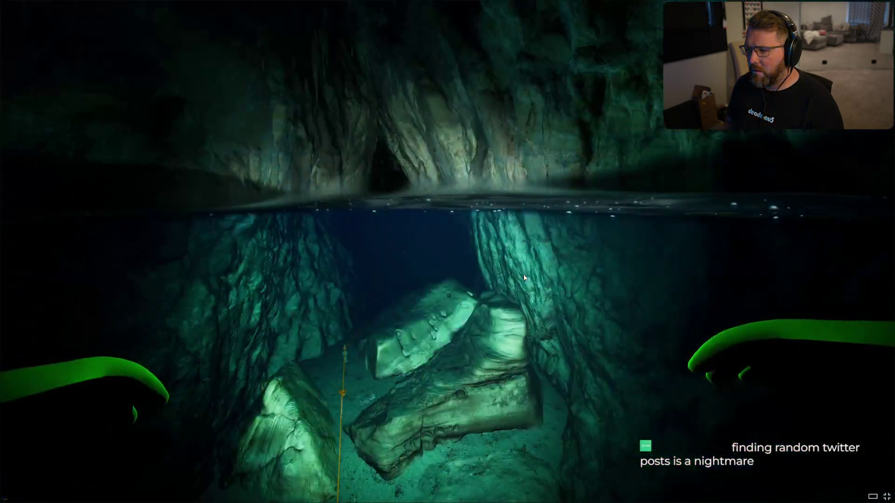
pyautogui.press('Escape')
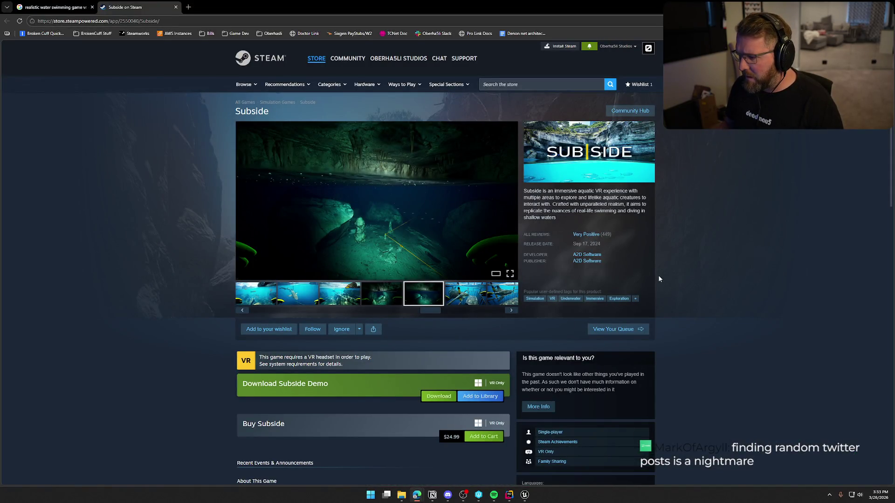
# Step: Browse the Subside store page, then return to the Google results and scroll through them
pyautogui.scroll(-6, 660, 279)
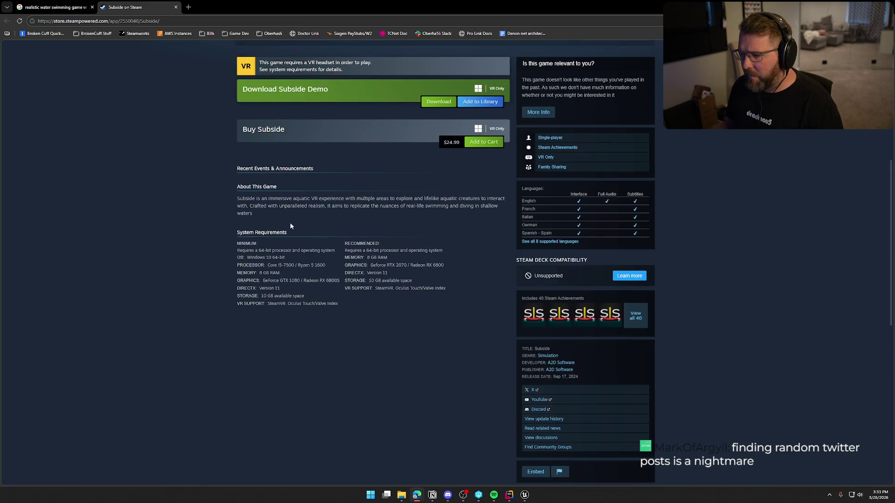
pyautogui.scroll(6, 290, 226)
pyautogui.click(55, 7)
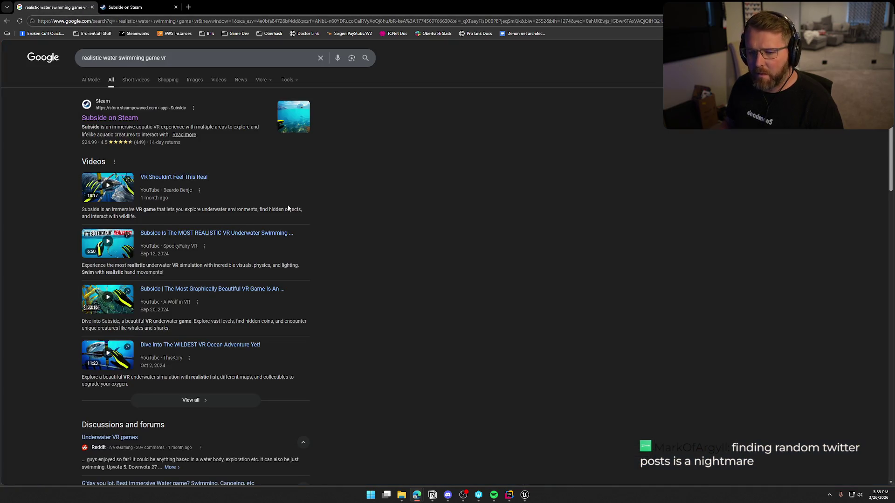
pyautogui.scroll(-5, 365, 223)
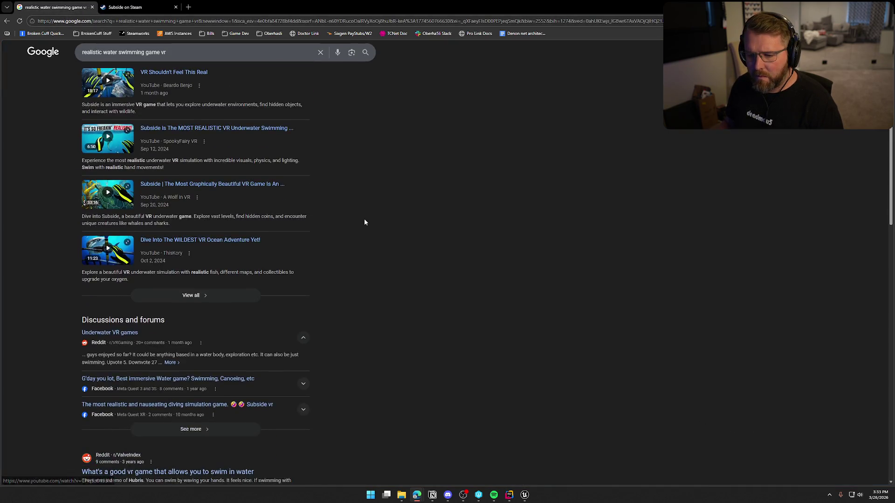
pyautogui.scroll(-4, 364, 223)
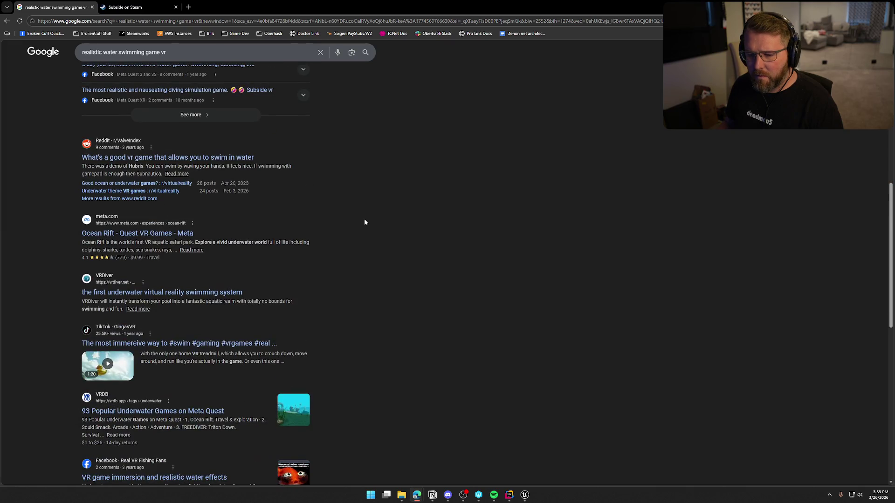
pyautogui.scroll(10, 364, 223)
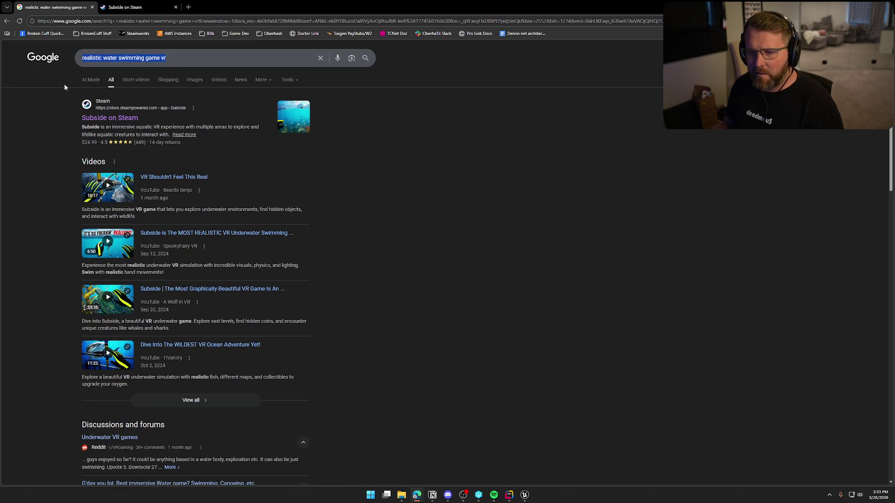
# Step: Search 'subside twitter' and open the Subside developer's X profile
pyautogui.write('subside twitter')
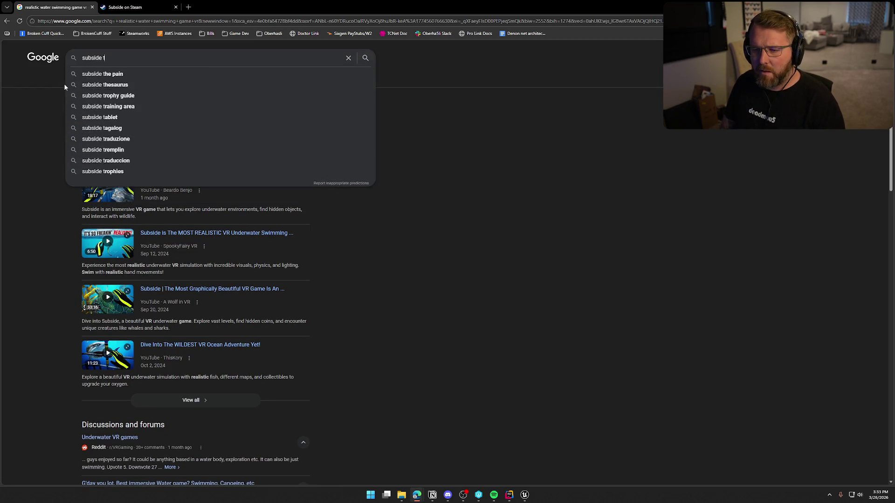
pyautogui.press('Return')
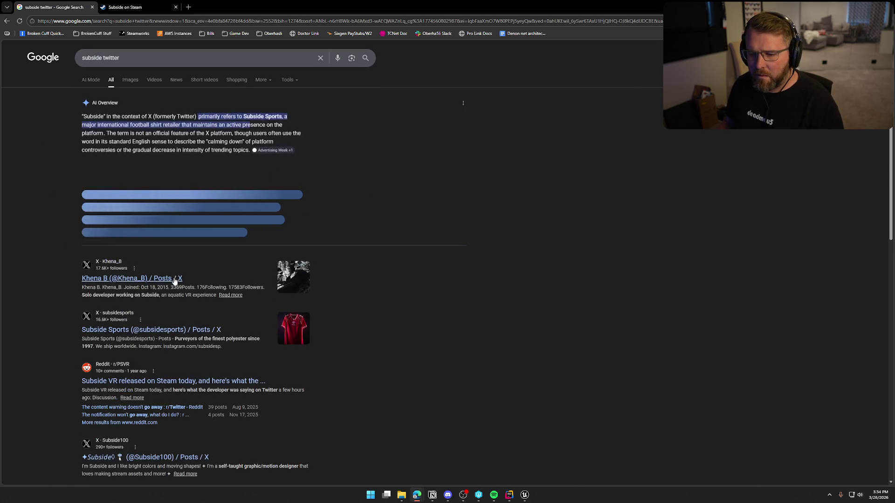
pyautogui.scroll(-9, 204, 282)
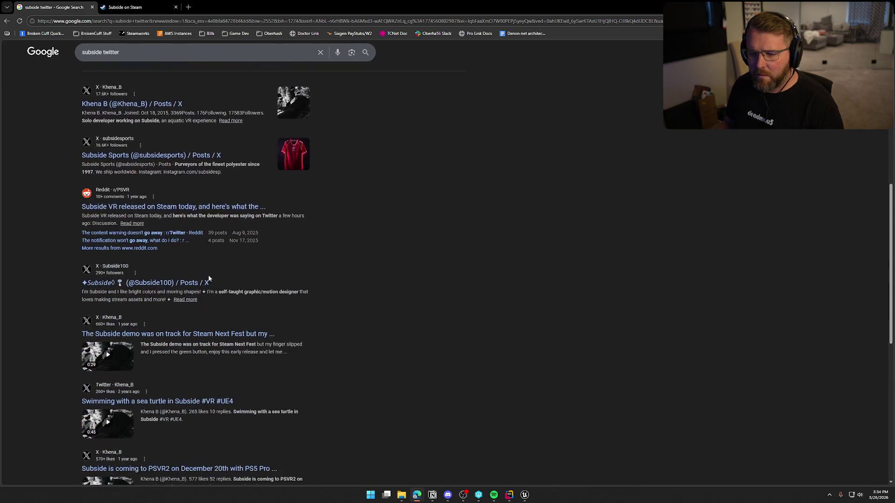
pyautogui.click(212, 6)
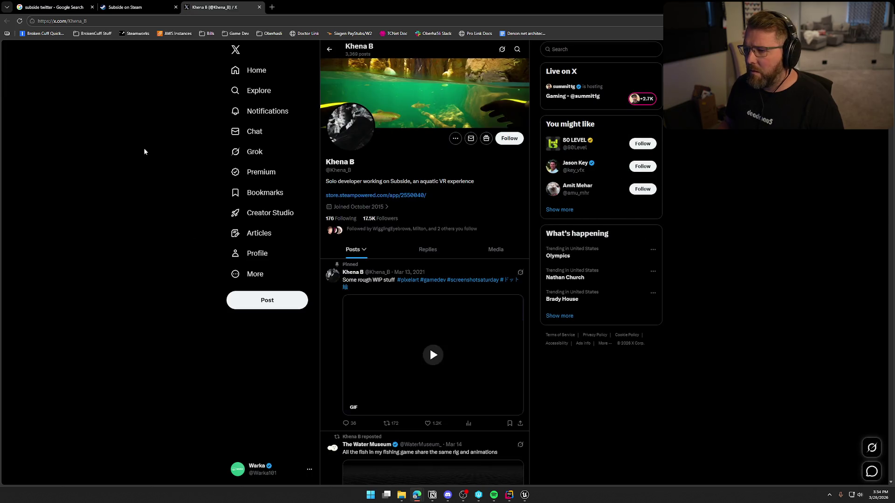
# Step: Watch the underwater environment video full screen, then exit back to the timeline
pyautogui.scroll(-5, 170, 148)
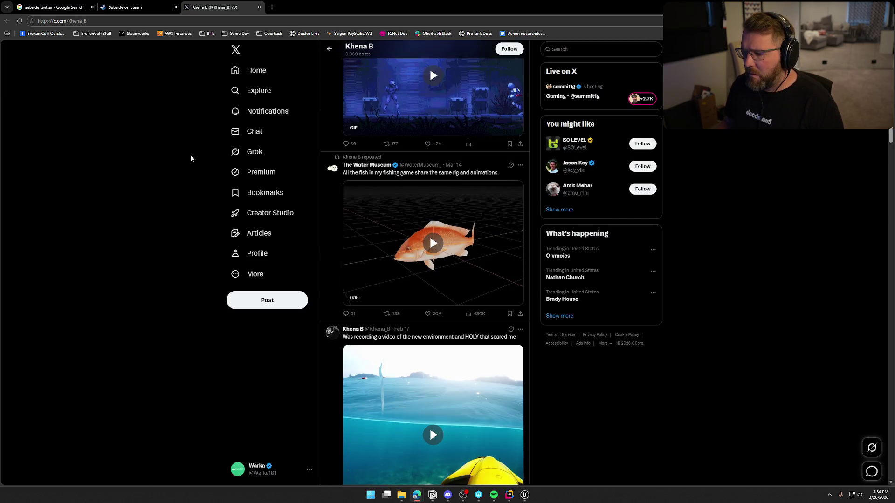
pyautogui.scroll(-3, 190, 156)
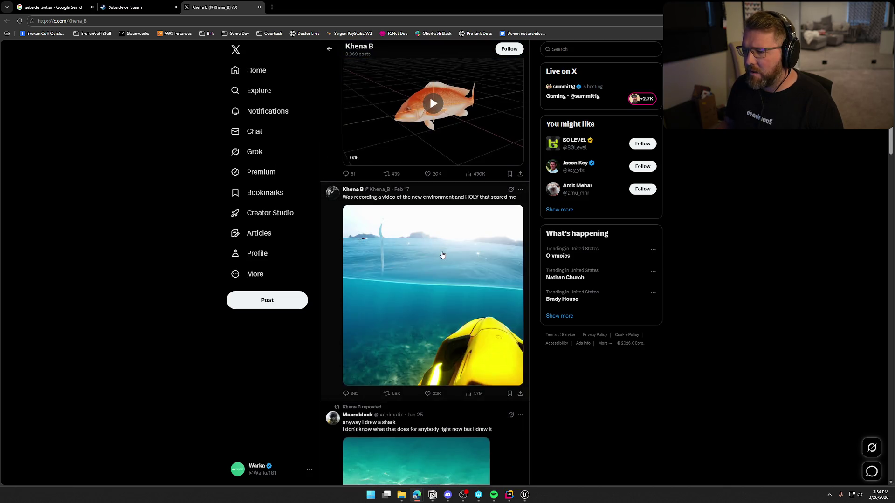
pyautogui.click(515, 378)
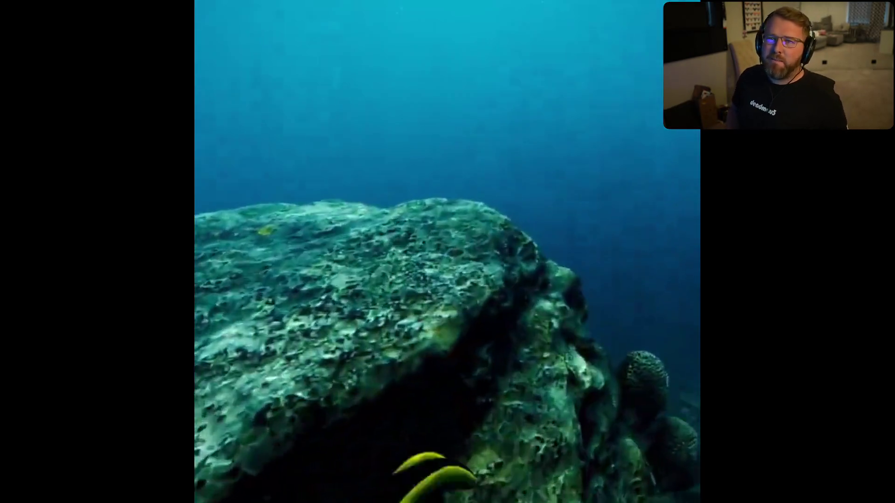
pyautogui.press('Escape')
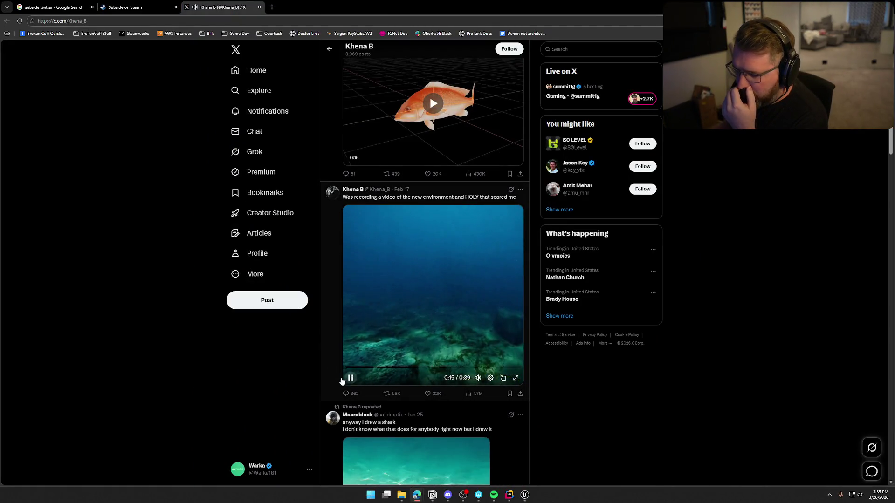
# Step: Enlarge the shark drawing post, then close it
pyautogui.scroll(-4, 336, 373)
pyautogui.click(428, 314)
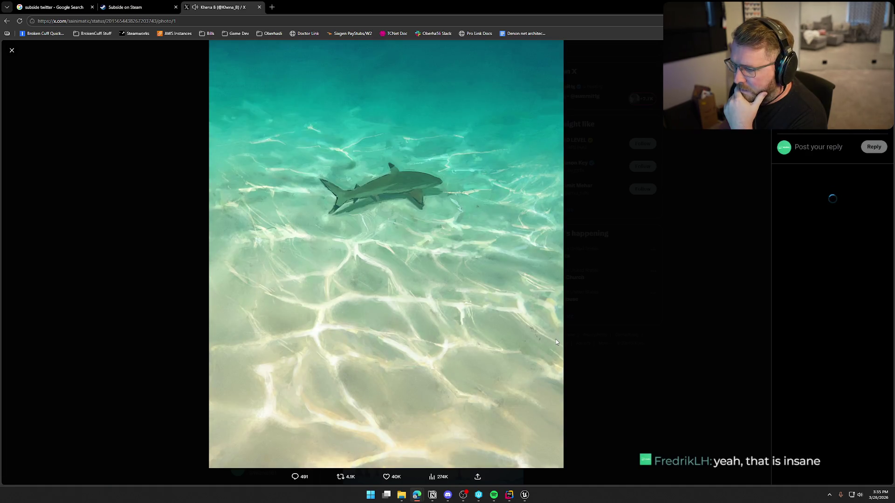
pyautogui.click(613, 307)
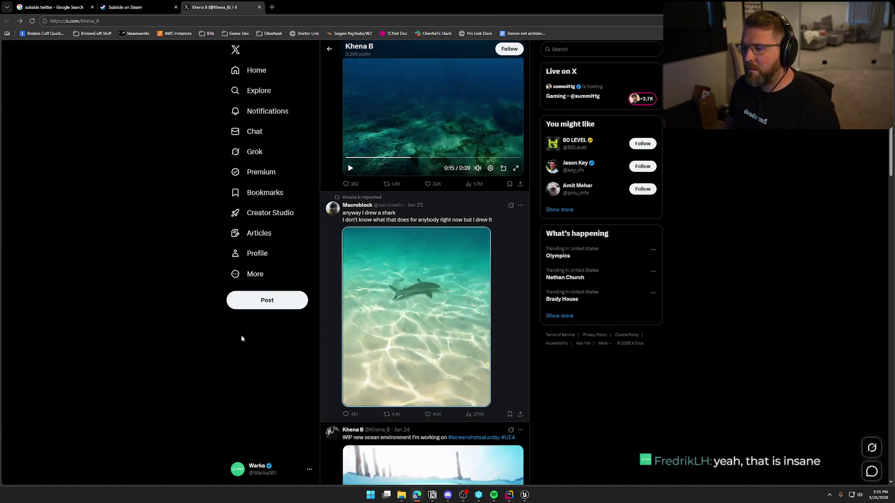
# Step: Watch the ocean environment WIP video full screen, exit, and scroll the timeline
pyautogui.scroll(-5, 241, 335)
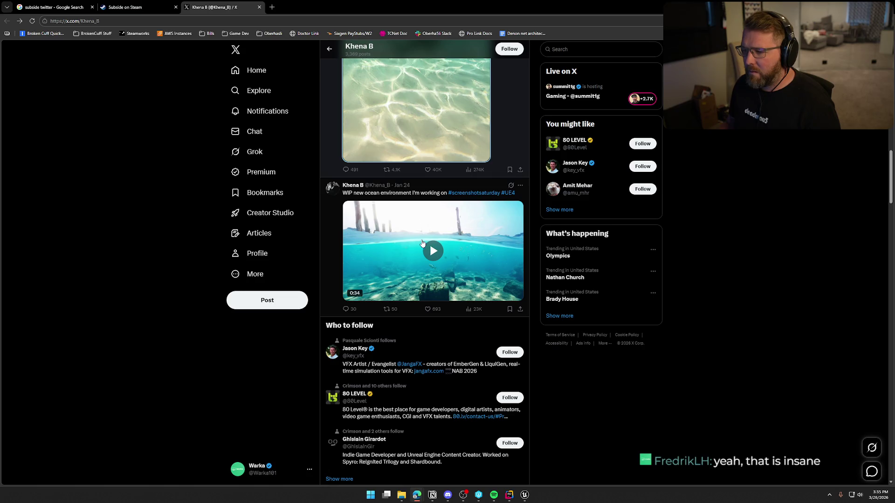
pyautogui.click(421, 246)
pyautogui.click(517, 294)
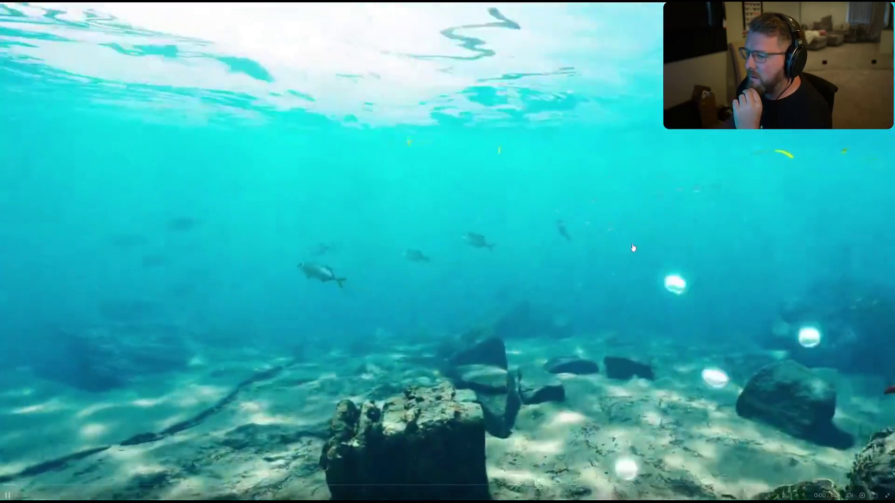
pyautogui.press('Escape')
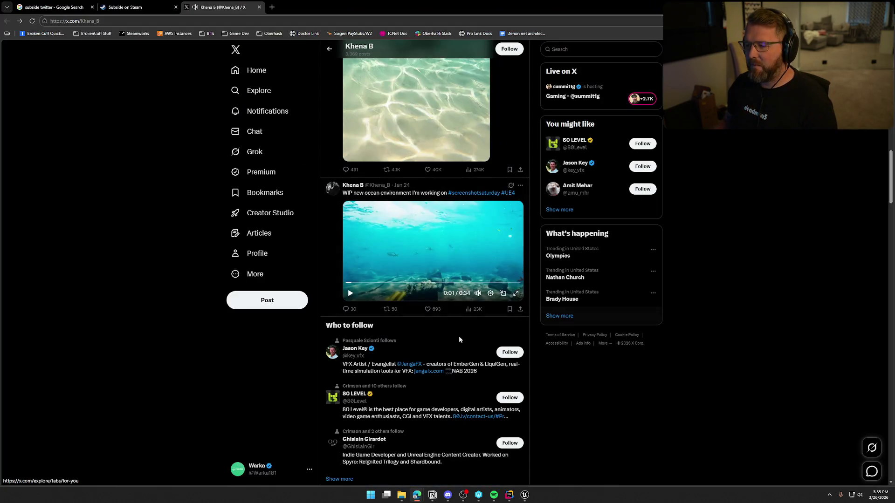
pyautogui.scroll(-9, 280, 362)
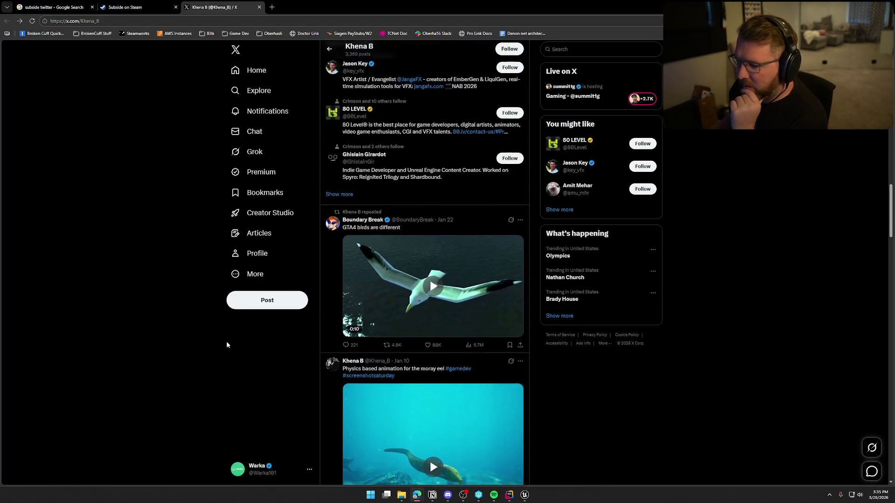
pyautogui.scroll(-7, 226, 345)
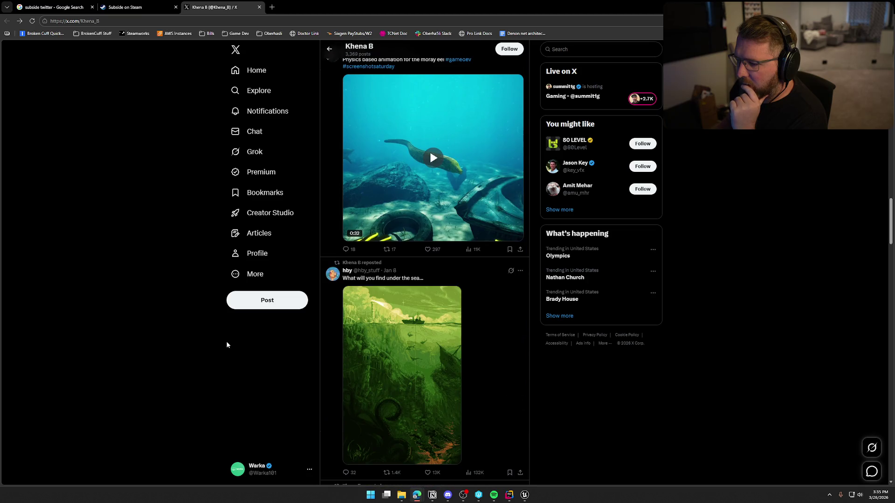
pyautogui.scroll(20, 227, 345)
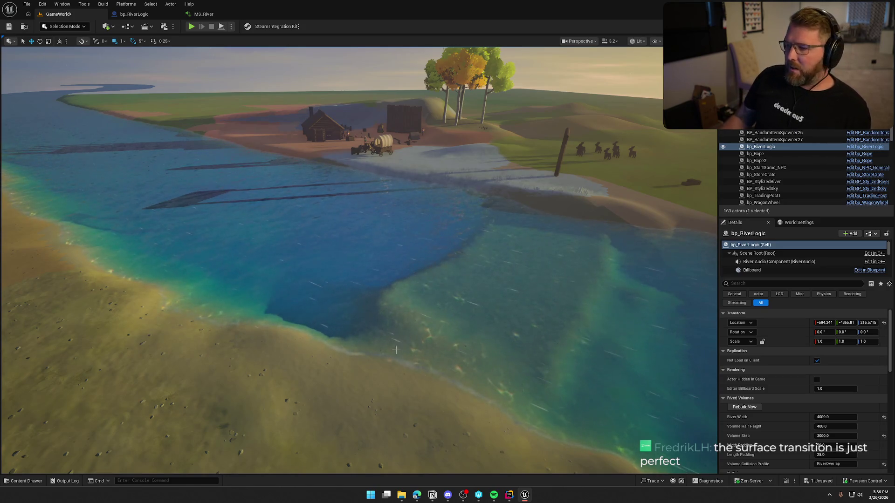
pyautogui.moveTo(392, 243); pyautogui.dragTo(392, 229)
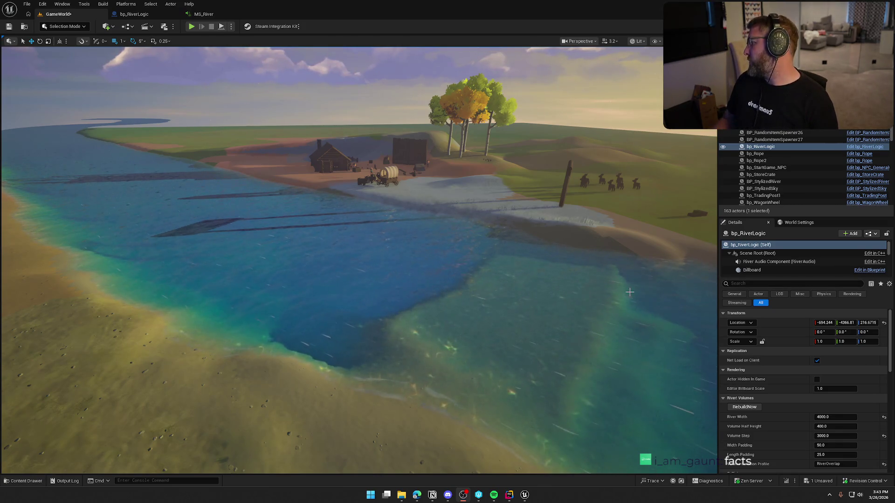
# Step: Swing the viewport camera closer to the riverside town
pyautogui.moveTo(500, 247)
pyautogui.mouseDown()
pyautogui.moveTo(483, 241)
pyautogui.moveTo(512, 224)
pyautogui.moveTo(506, 201)
pyautogui.moveTo(589, 204)
pyautogui.mouseUp()
# Step: Select BP_StylizedSky and set its 07 Weather Static Weather to DA_Weather_Sandstorm
pyautogui.click(588, 203)
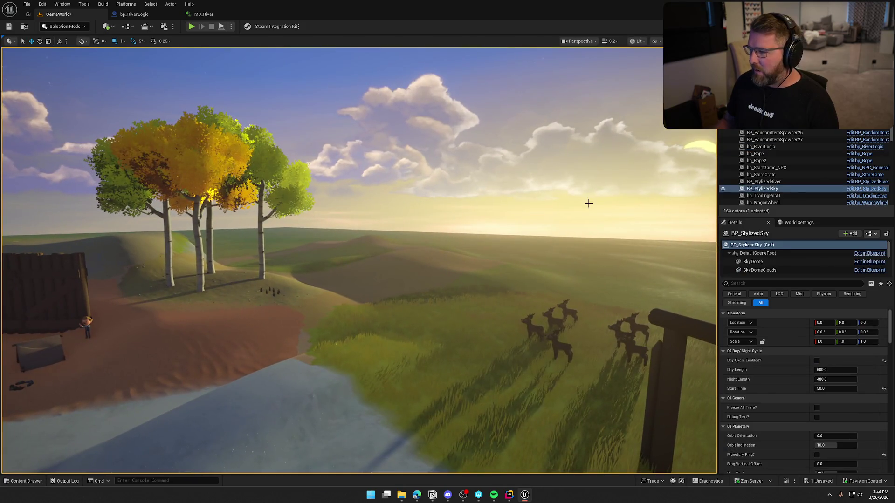
pyautogui.scroll(-12, 783, 340)
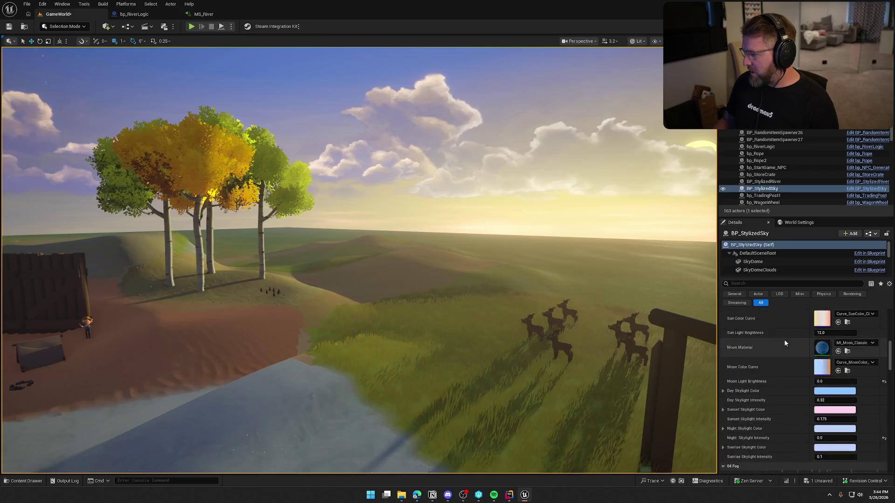
pyautogui.scroll(-3, 784, 345)
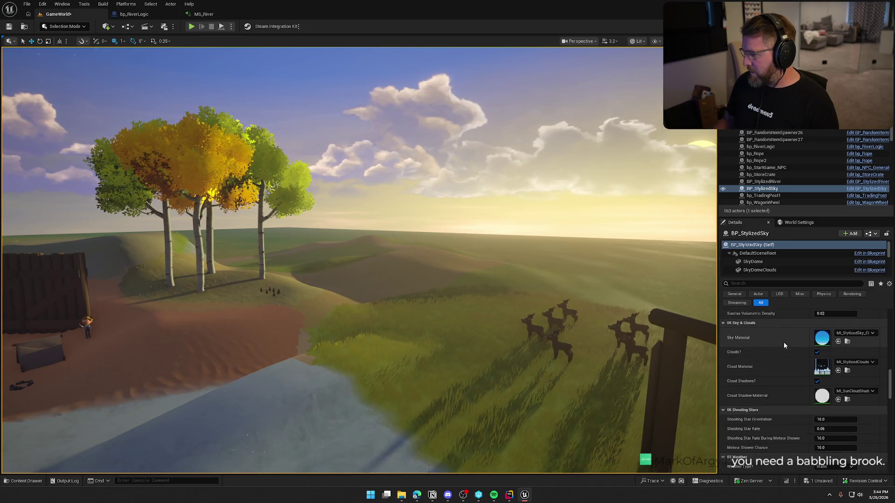
pyautogui.scroll(-3, 784, 343)
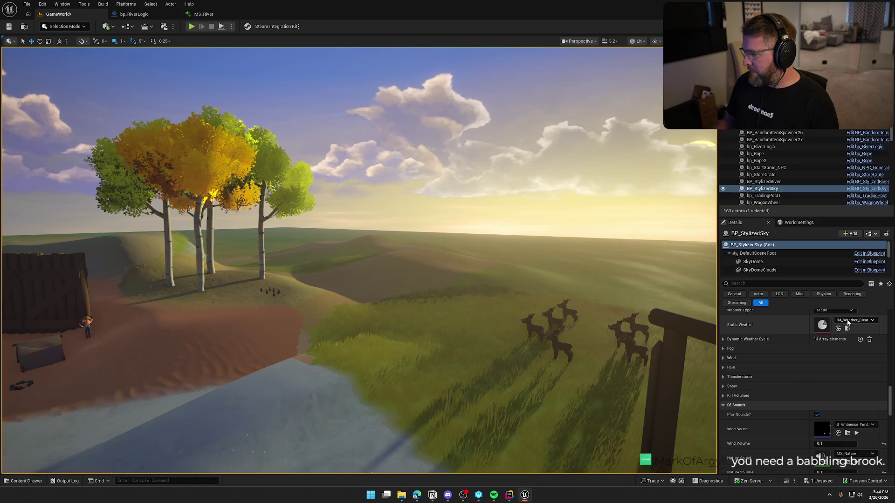
pyautogui.click(855, 320)
pyautogui.scroll(-2, 860, 448)
pyautogui.click(860, 448)
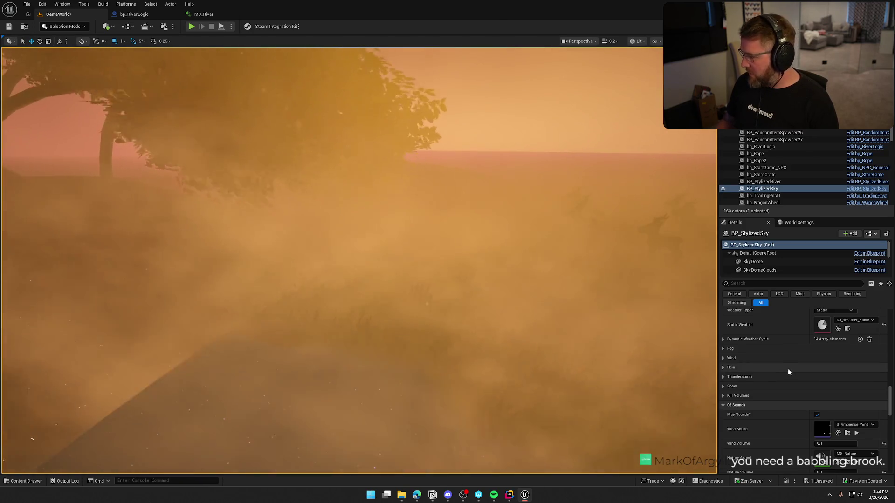
pyautogui.scroll(-5, 791, 406)
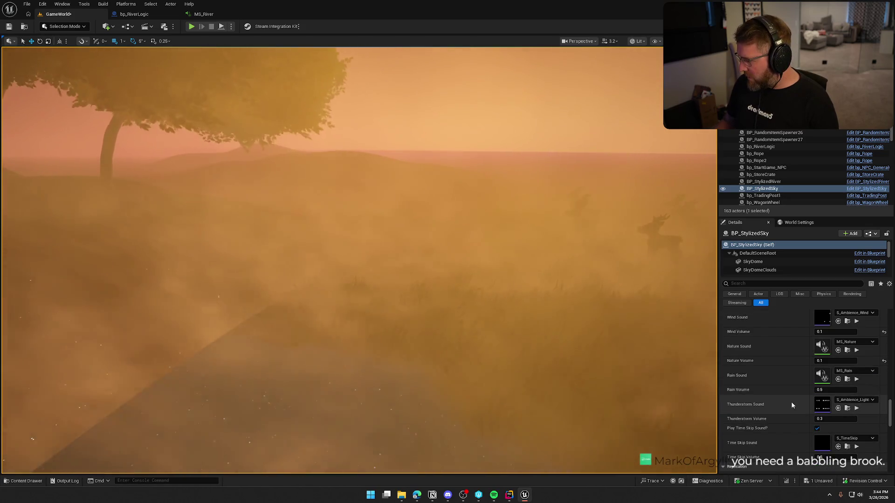
pyautogui.scroll(-2, 792, 405)
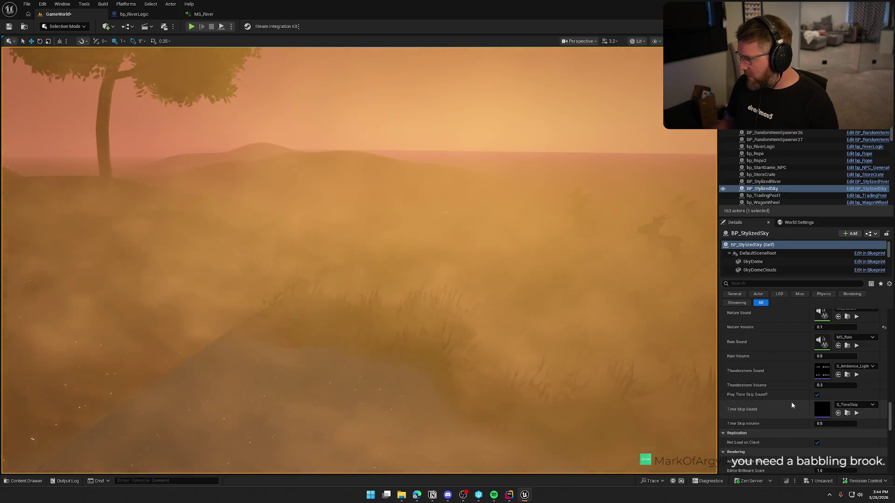
pyautogui.scroll(2, 792, 405)
# Step: Play-test the level, sprinting from the Trading Post through the sandstorm toward the river, then stop
pyautogui.hotkey('alt', 'p')
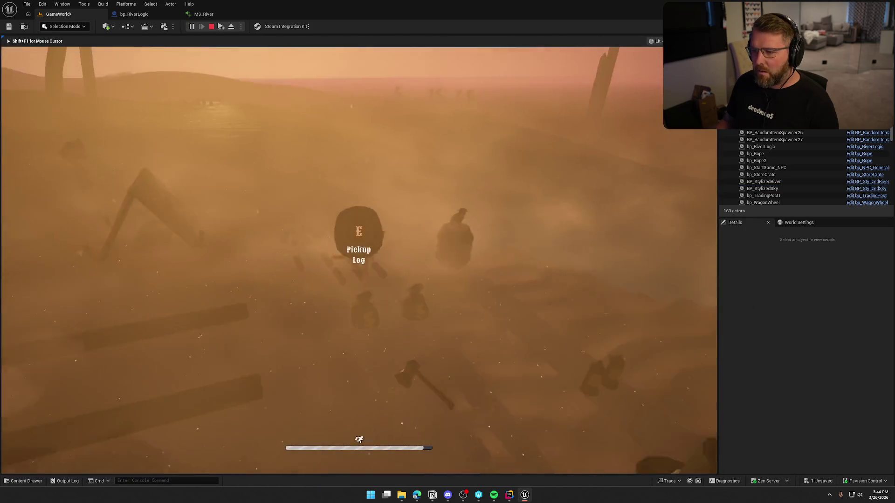
pyautogui.press('w')
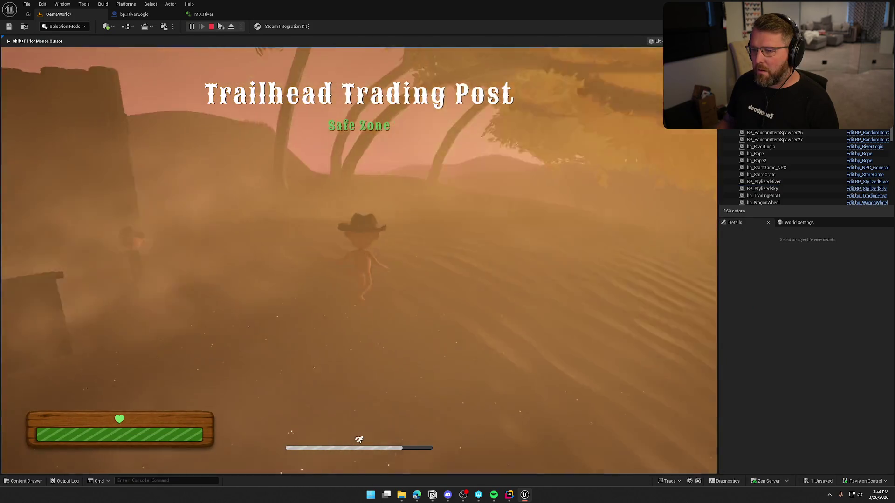
pyautogui.press('w')
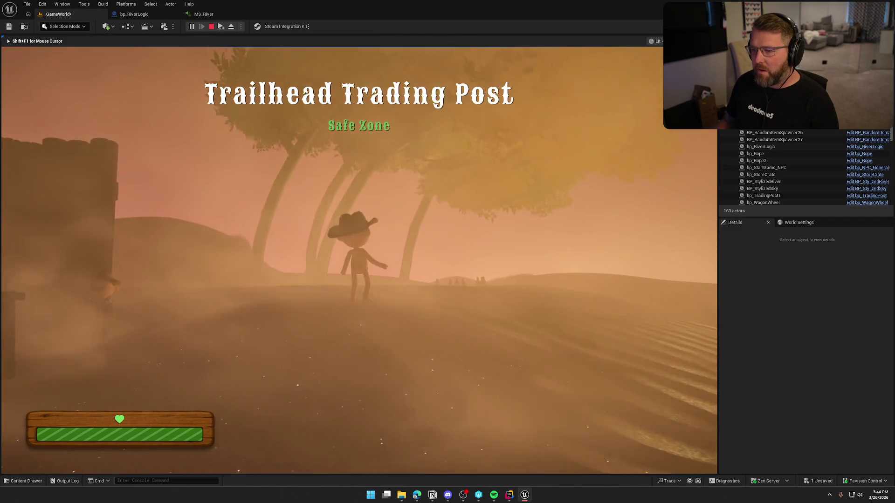
pyautogui.hotkey('shift', 'w')
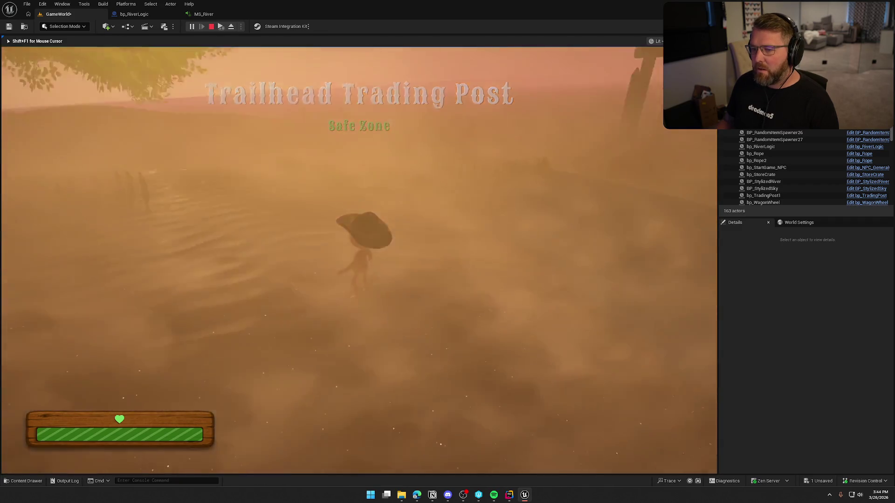
pyautogui.press('w')
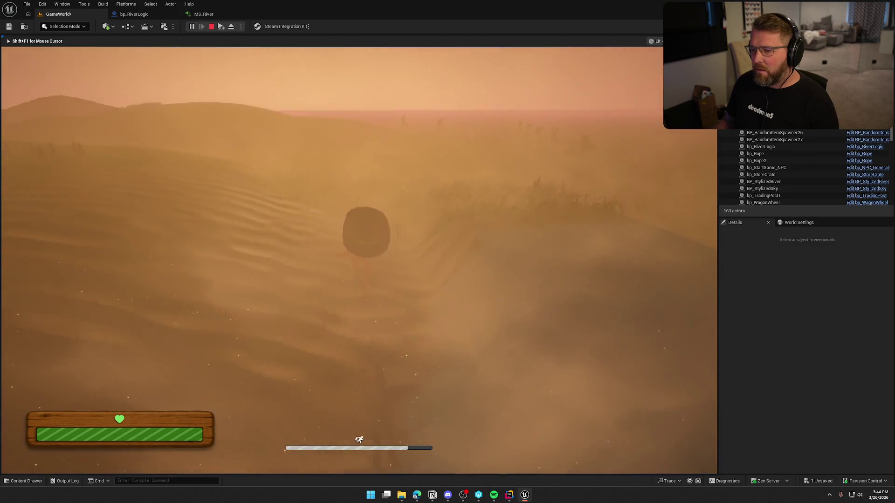
pyautogui.press('w')
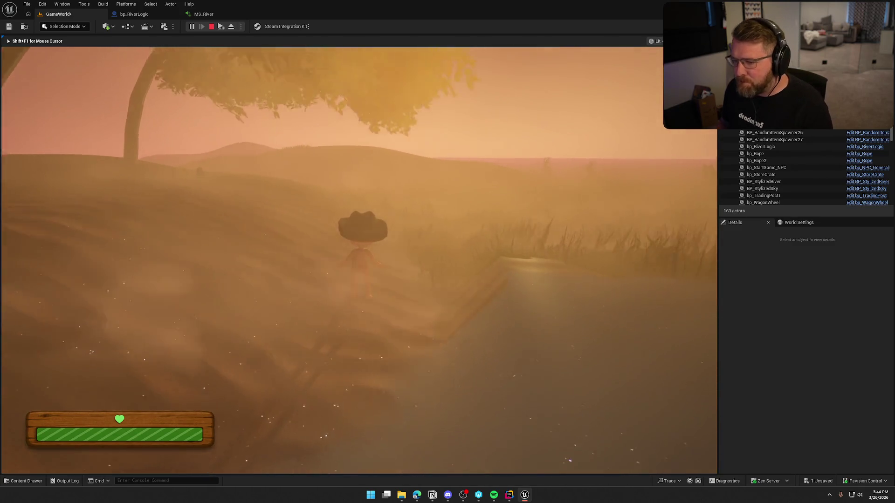
pyautogui.press('Escape')
pyautogui.click(310, 146)
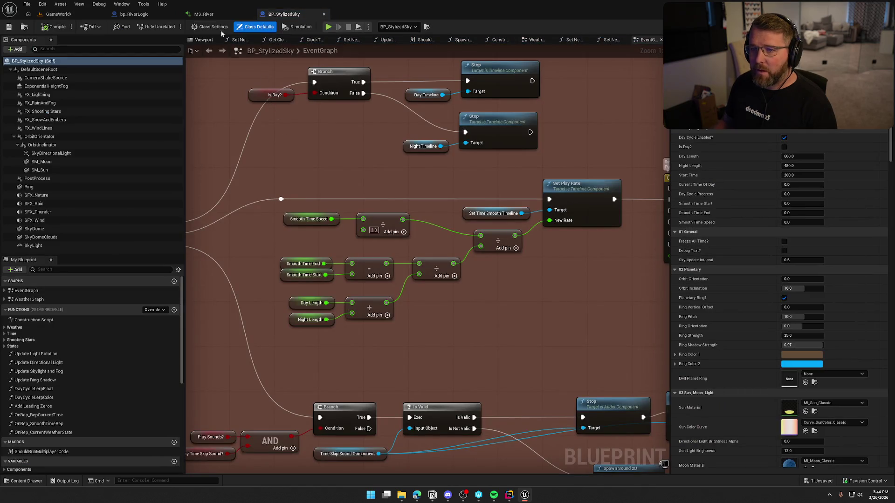
pyautogui.click(251, 14)
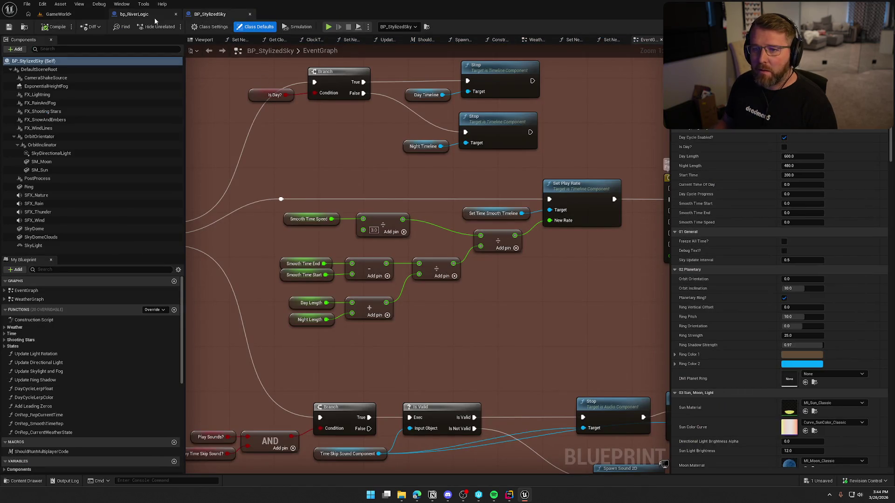
pyautogui.click(177, 14)
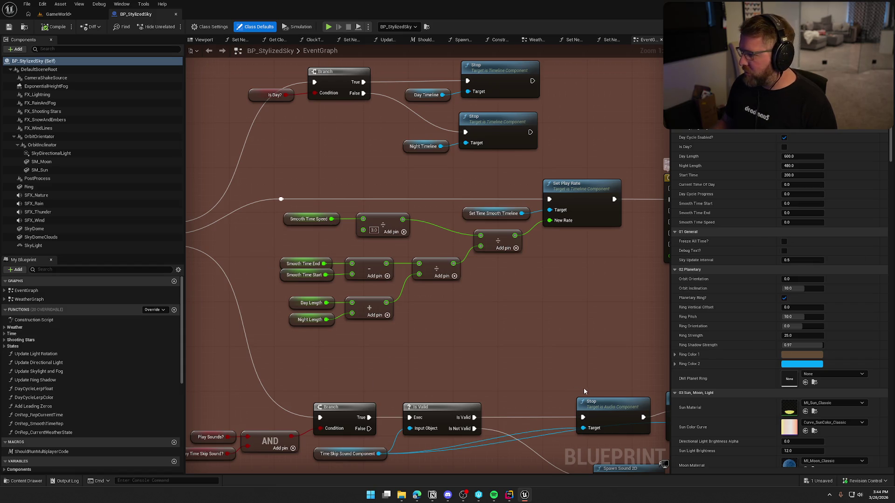
pyautogui.scroll(-20, 736, 366)
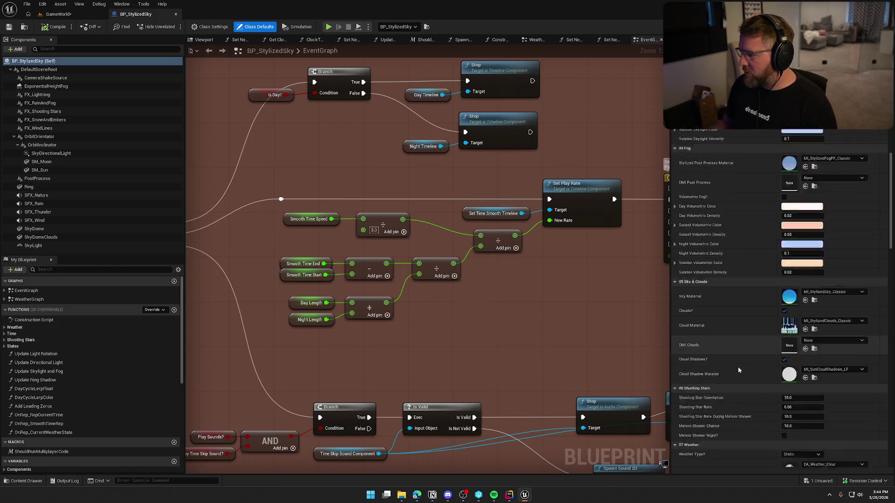
pyautogui.scroll(-5, 738, 367)
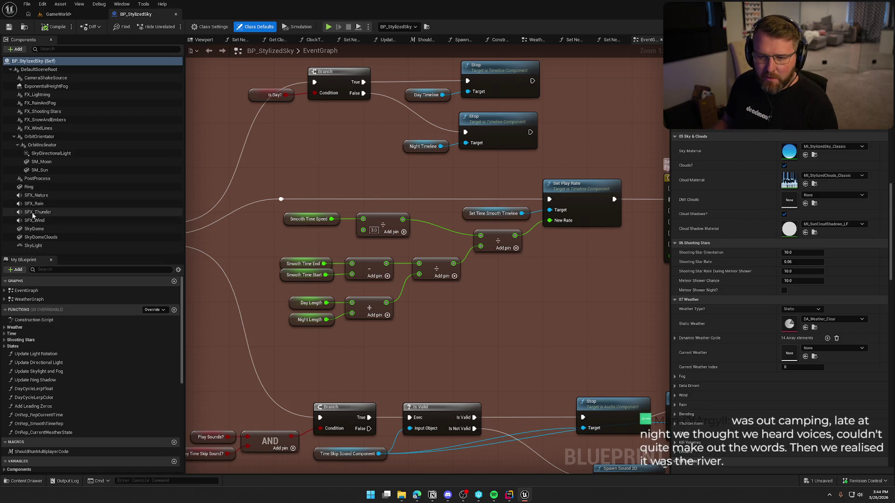
pyautogui.click(37, 212)
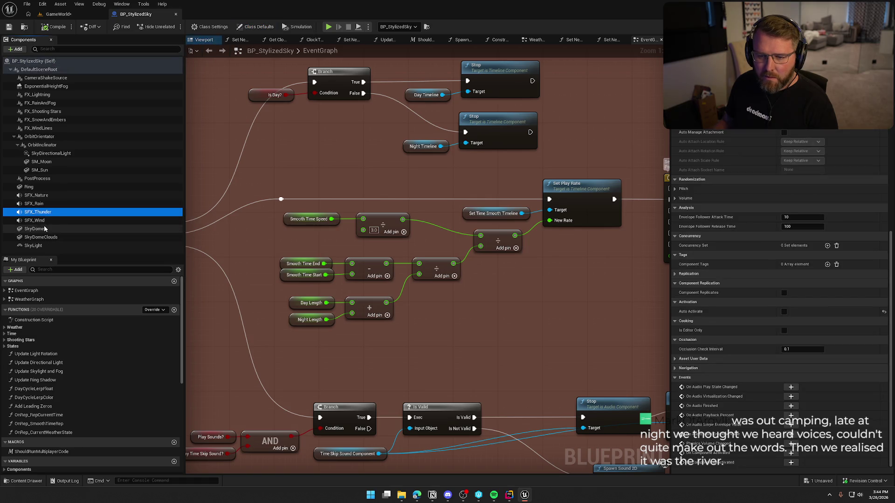
pyautogui.click(44, 222)
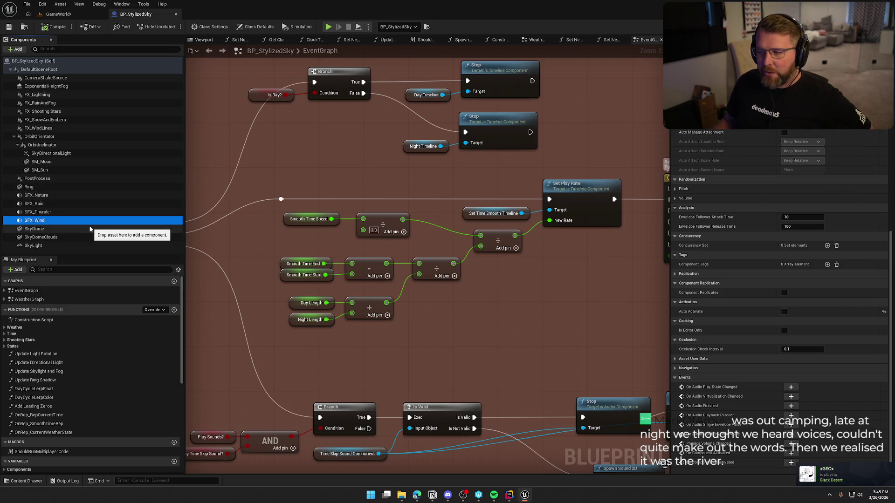
pyautogui.rightClick(55, 213)
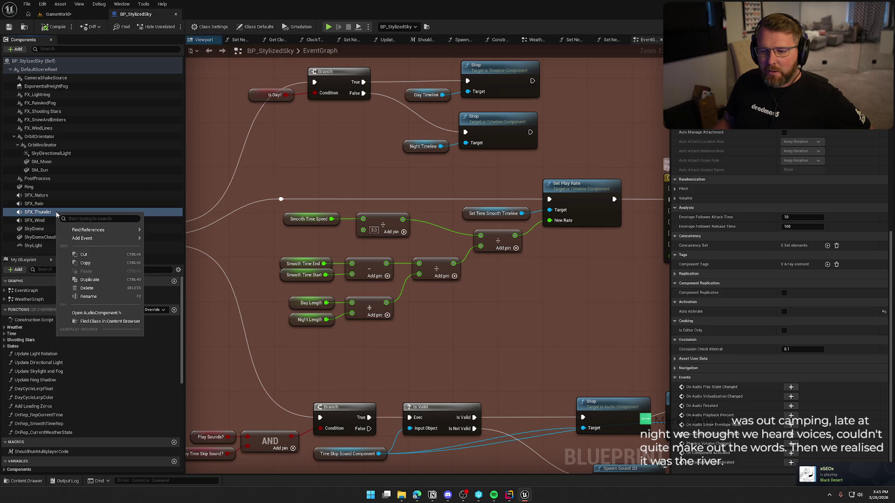
pyautogui.click(48, 207)
pyautogui.rightClick(48, 206)
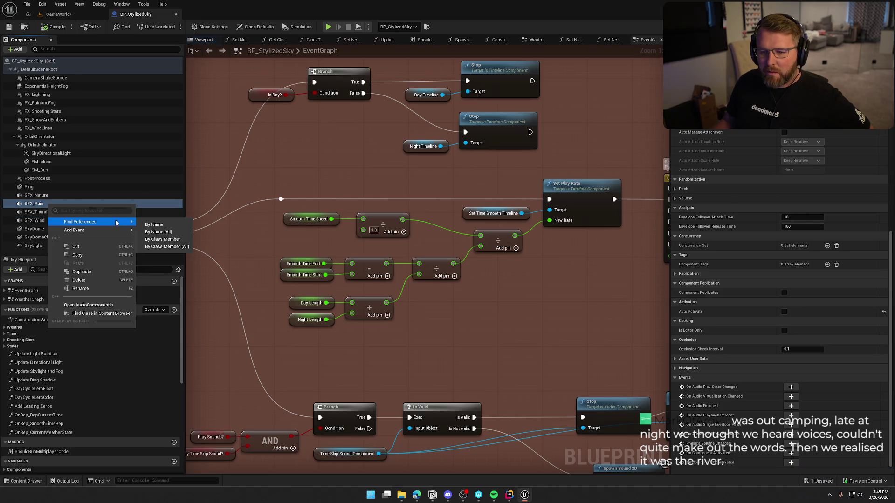
pyautogui.click(172, 250)
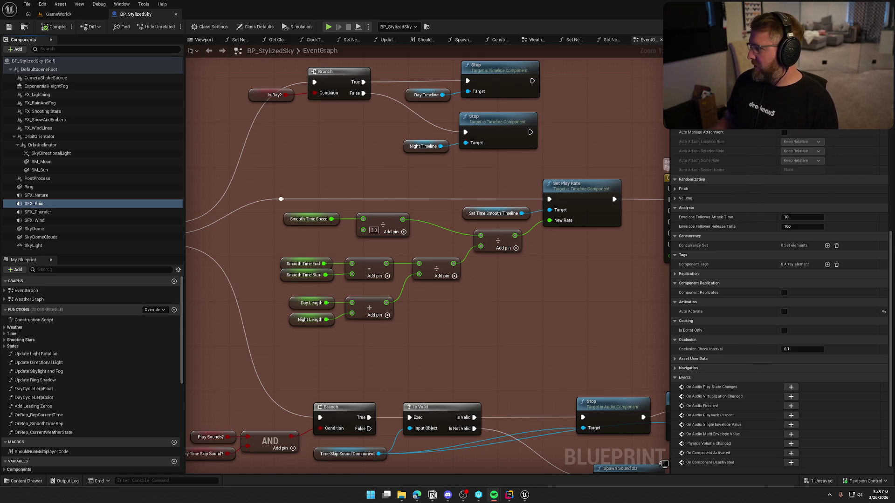
pyautogui.doubleClick(665, 464)
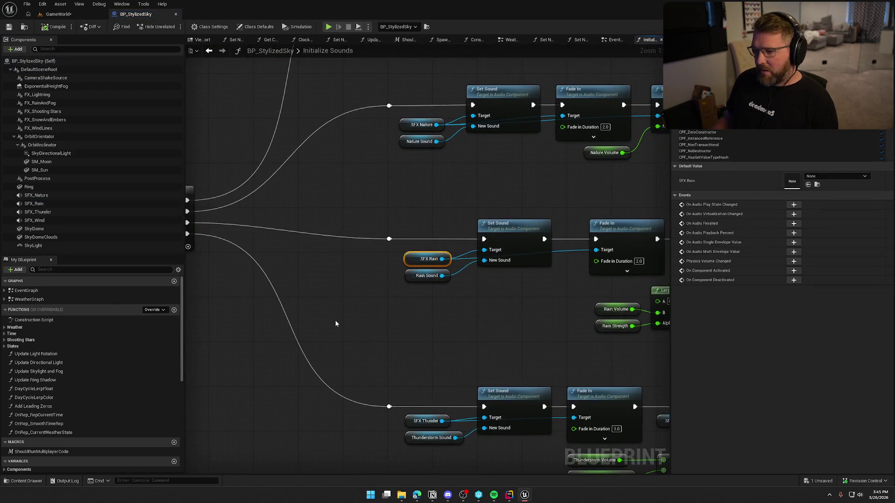
# Step: Pan through Initialize Sounds to the rain and thunder volume blocks
pyautogui.moveTo(350, 319)
pyautogui.mouseDown()
pyautogui.moveTo(586, 316)
pyautogui.moveTo(243, 180)
pyautogui.moveTo(402, 186)
pyautogui.moveTo(421, 473)
pyautogui.moveTo(313, 452)
pyautogui.mouseUp()
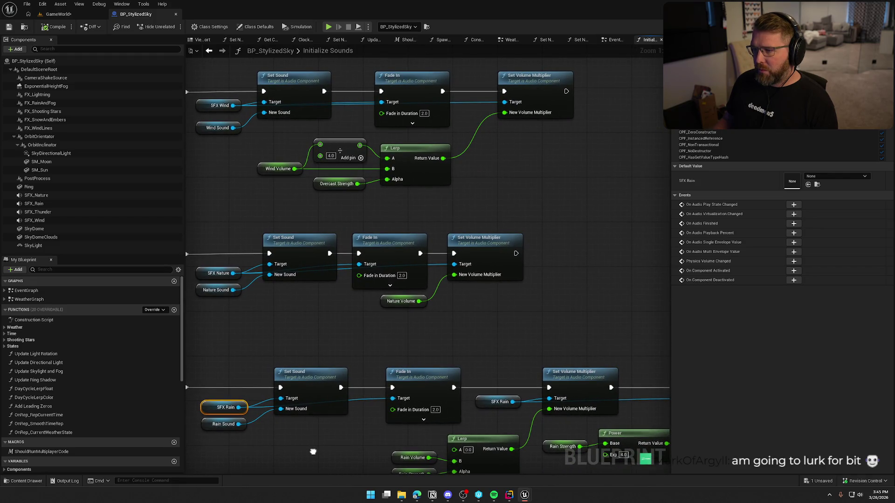
pyautogui.moveTo(312, 451)
pyautogui.mouseDown()
pyautogui.moveTo(350, 203)
pyautogui.moveTo(200, 180)
pyautogui.moveTo(466, 136)
pyautogui.moveTo(300, 121)
pyautogui.mouseUp()
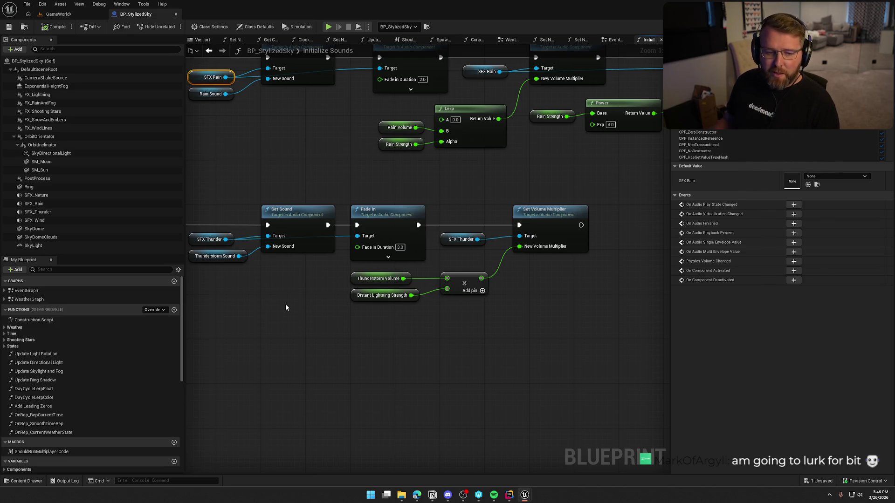
pyautogui.moveTo(286, 308); pyautogui.dragTo(321, 312)
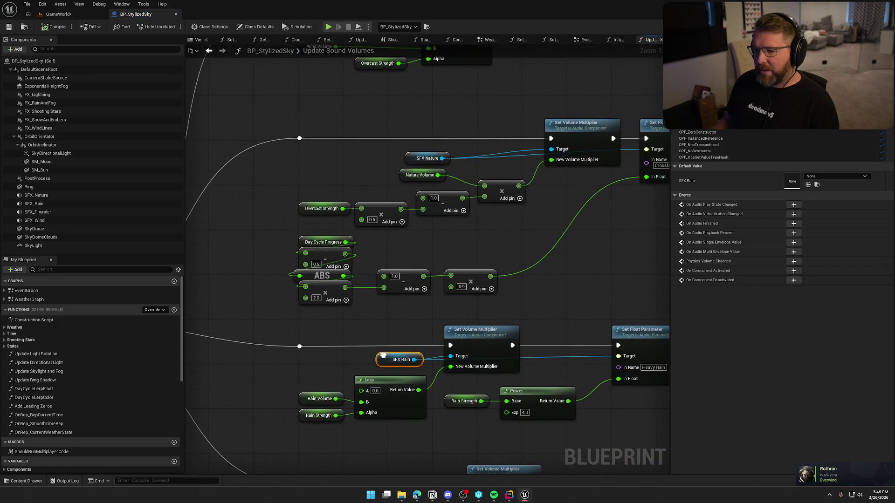
pyautogui.moveTo(383, 355)
pyautogui.mouseDown()
pyautogui.moveTo(260, 215)
pyautogui.moveTo(387, 195)
pyautogui.mouseUp()
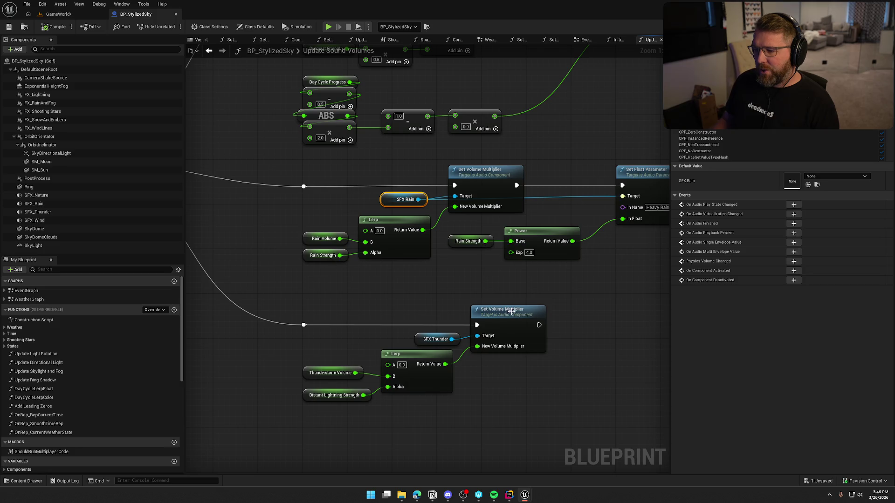
pyautogui.moveTo(583, 363); pyautogui.dragTo(503, 334)
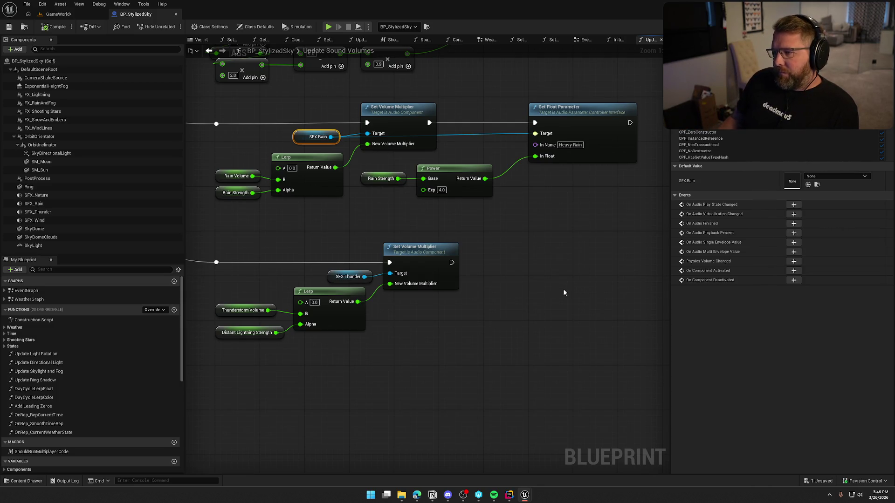
# Step: Zoom out to see the sequence feeding all volume blocks, then select SFX_Wind
pyautogui.moveTo(446, 366)
pyautogui.mouseDown()
pyautogui.moveTo(535, 345)
pyautogui.moveTo(535, 432)
pyautogui.mouseUp()
pyautogui.scroll(-2, 535, 353)
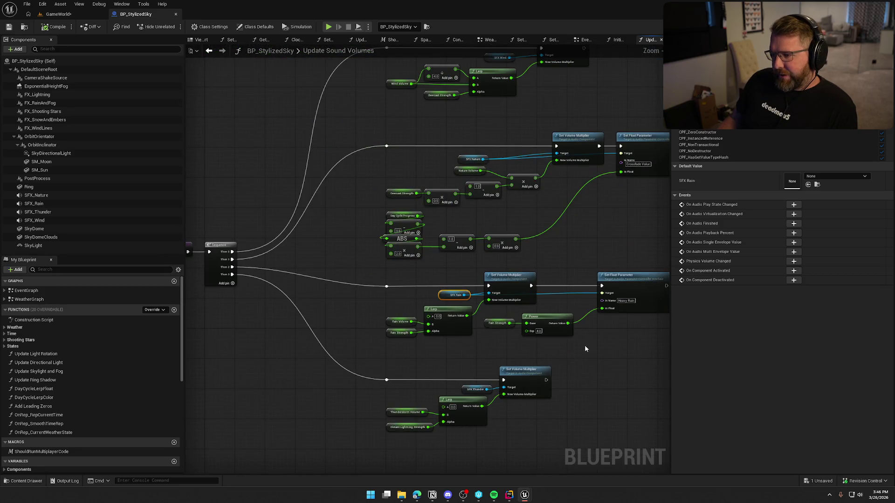
pyautogui.moveTo(585, 349); pyautogui.dragTo(545, 403)
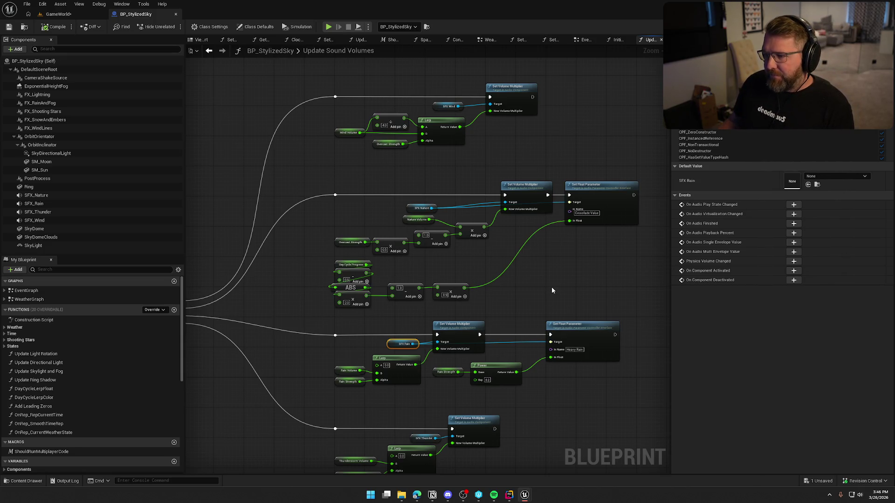
pyautogui.scroll(-3, 552, 291)
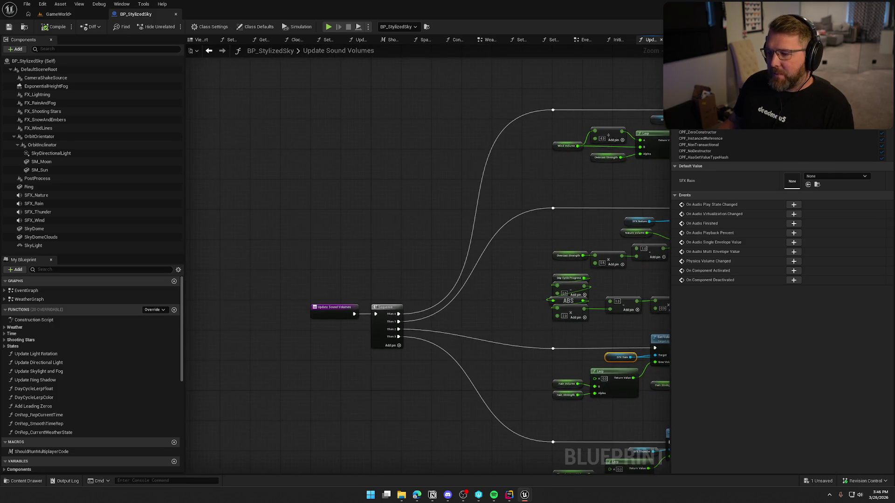
pyautogui.scroll(3, 573, 272)
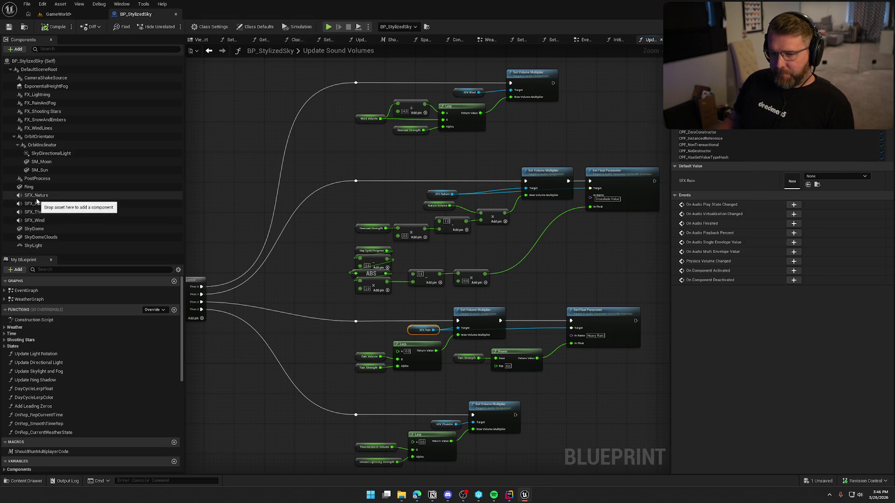
pyautogui.click(41, 221)
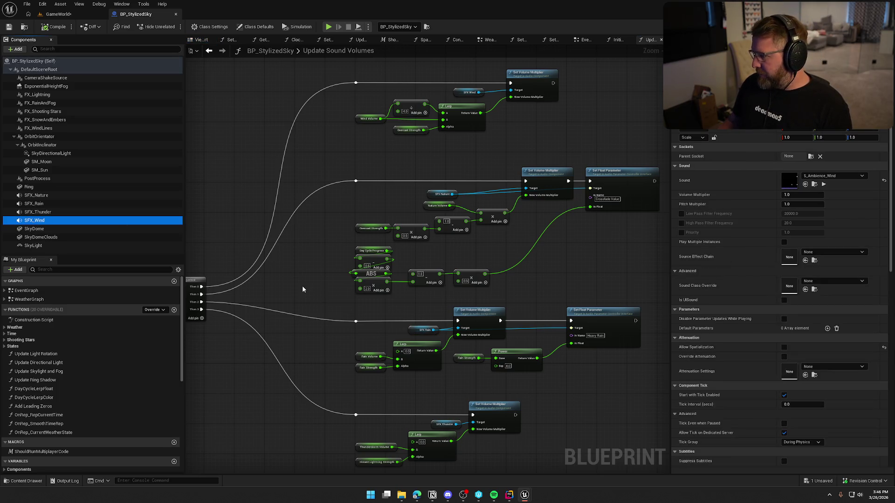
# Step: Inspect the Thunder, Rain and Nature sound components, then duplicate SFX_Wind as SFX_Sandstorm
pyautogui.click(38, 212)
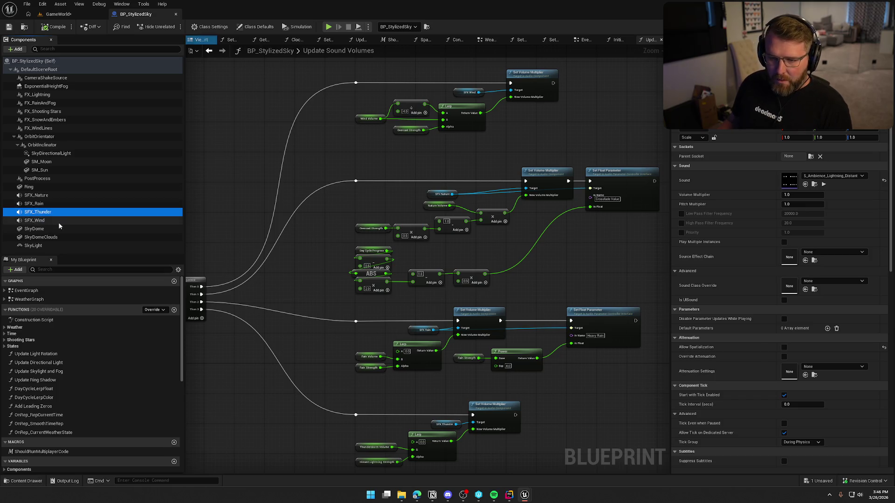
pyautogui.click(38, 205)
pyautogui.click(40, 195)
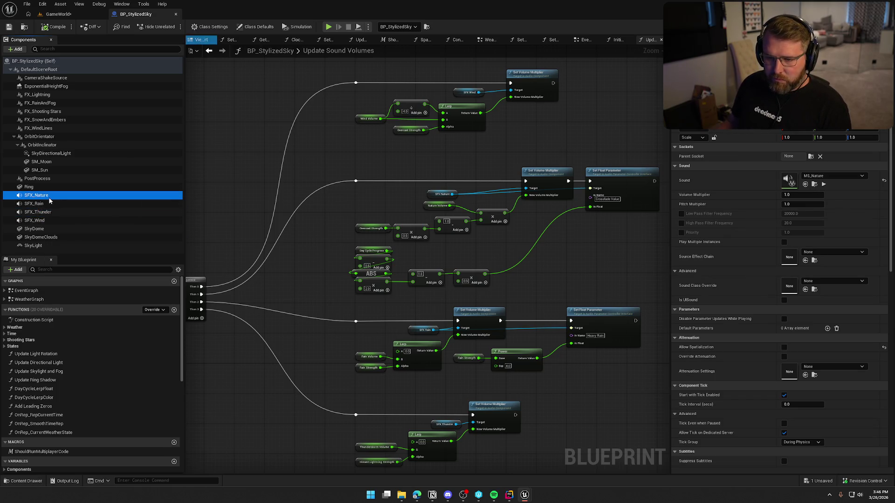
pyautogui.click(76, 221)
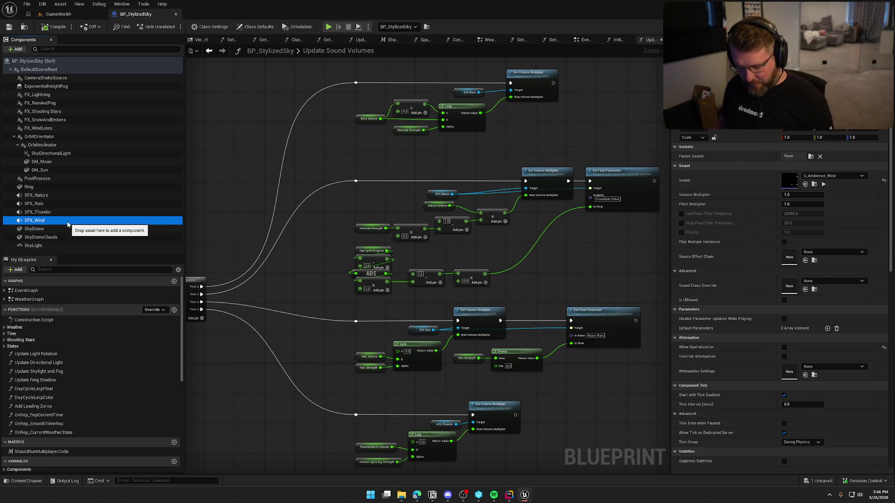
pyautogui.hotkey('ctrl', 'd')
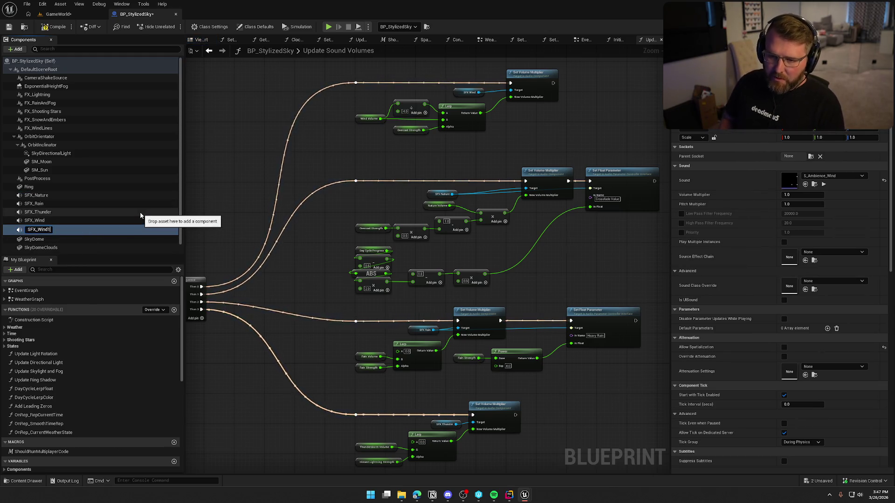
pyautogui.write('SFX_Wi')
pyautogui.press('BackSpace')
pyautogui.press('BackSpace')
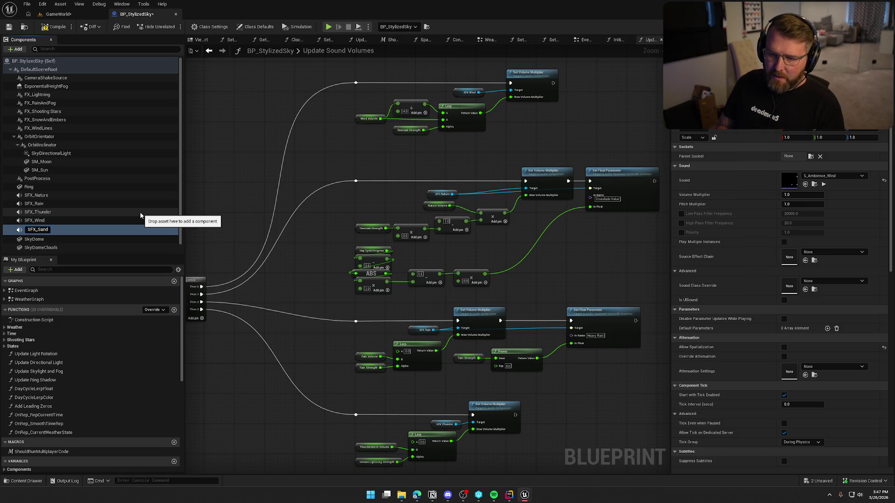
pyautogui.press('Return')
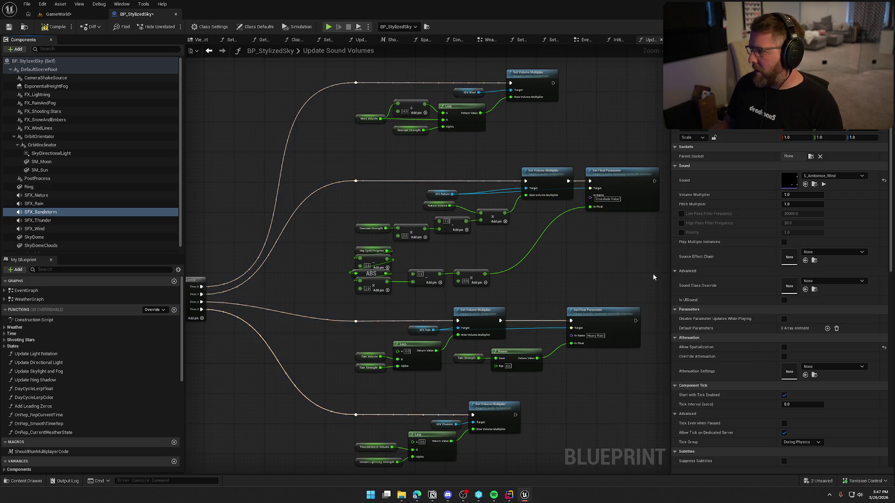
# Step: Assign the SandstormAmbient sound to SFX_Sandstorm and return to the Initialize Sounds graph
pyautogui.click(833, 176)
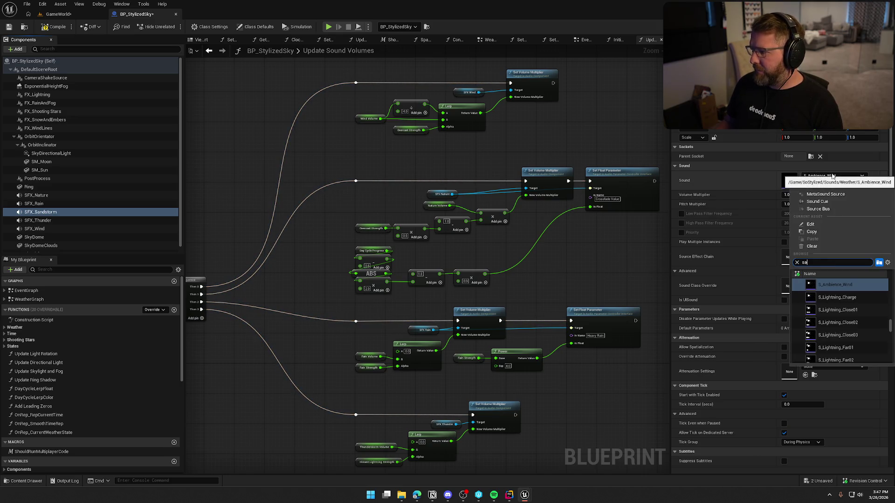
pyautogui.write('sand')
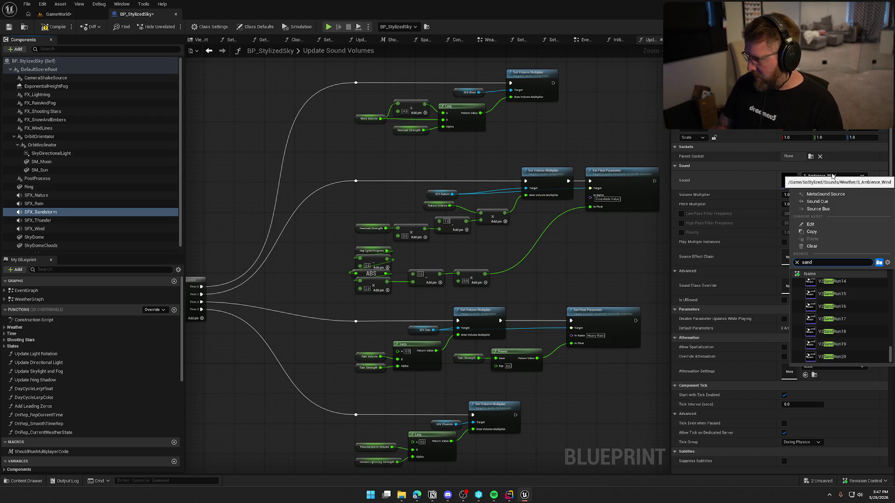
pyautogui.write('s')
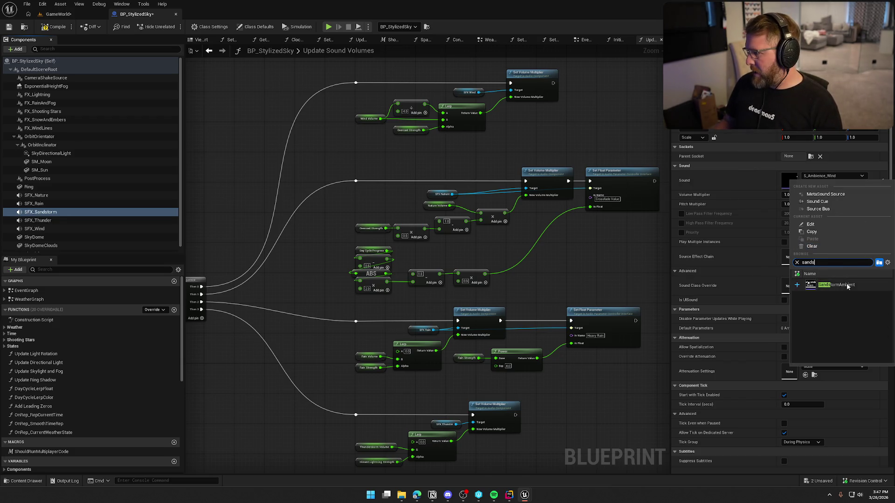
pyautogui.click(836, 285)
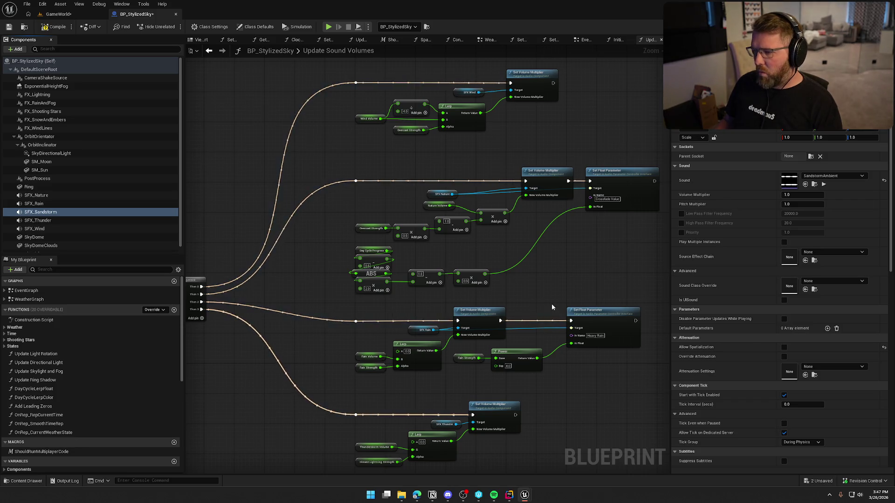
pyautogui.moveTo(565, 289); pyautogui.dragTo(629, 279)
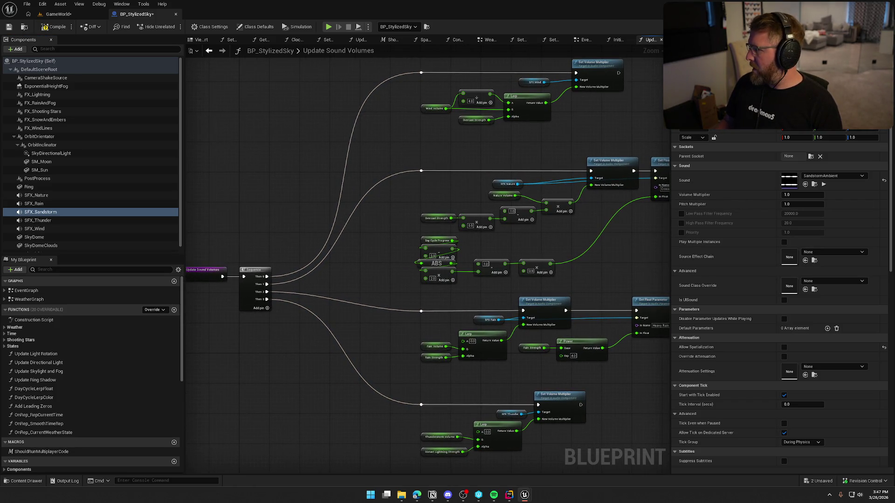
pyautogui.click(618, 40)
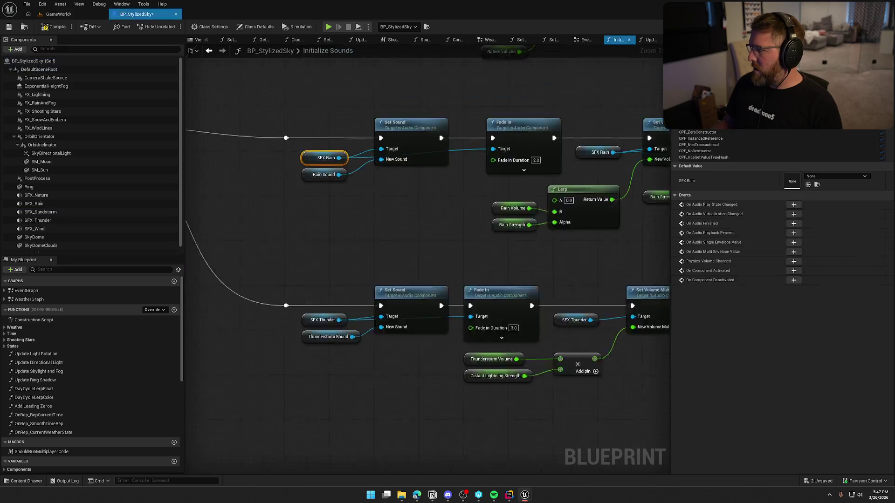
# Step: Copy the thunder Fade In and Set Volume Multiplier nodes and place them below the thunder row
pyautogui.moveTo(513, 336)
pyautogui.mouseDown()
pyautogui.moveTo(226, 290)
pyautogui.moveTo(155, 251)
pyautogui.moveTo(478, 289)
pyautogui.moveTo(602, 216)
pyautogui.mouseUp()
pyautogui.scroll(-3, 346, 160)
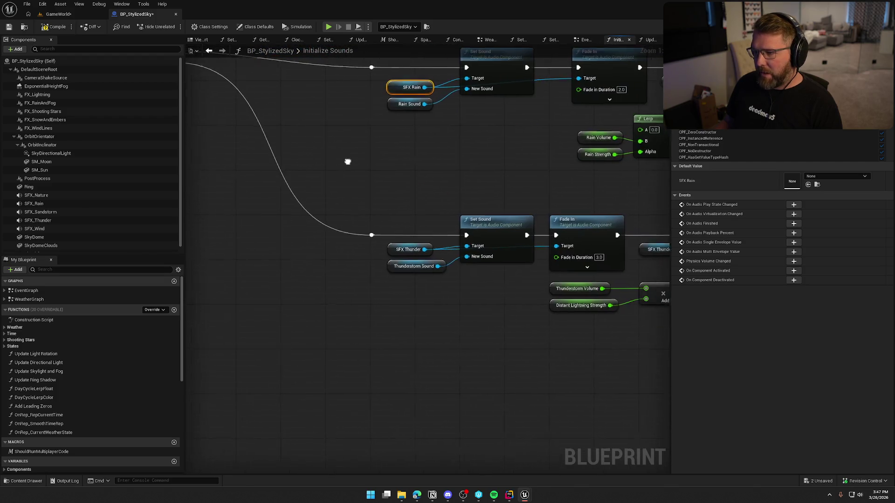
pyautogui.moveTo(367, 176)
pyautogui.mouseDown()
pyautogui.moveTo(289, 199)
pyautogui.moveTo(207, 204)
pyautogui.mouseUp()
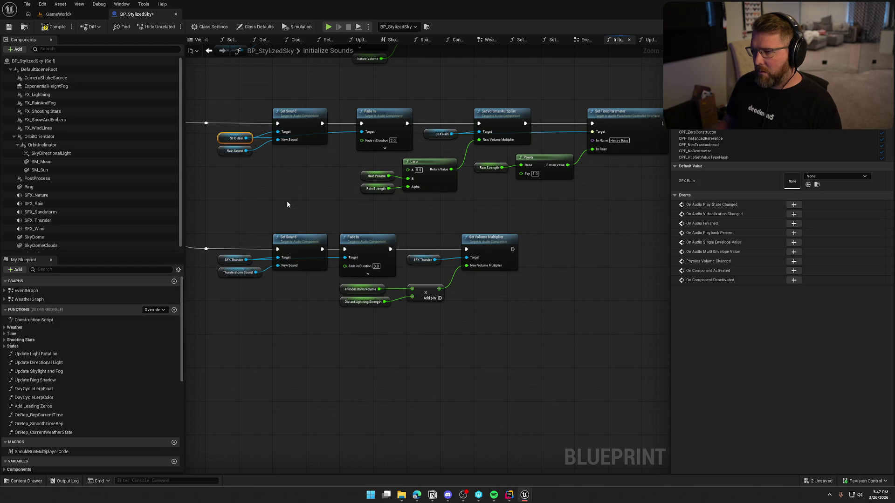
pyautogui.moveTo(280, 210); pyautogui.dragTo(348, 172)
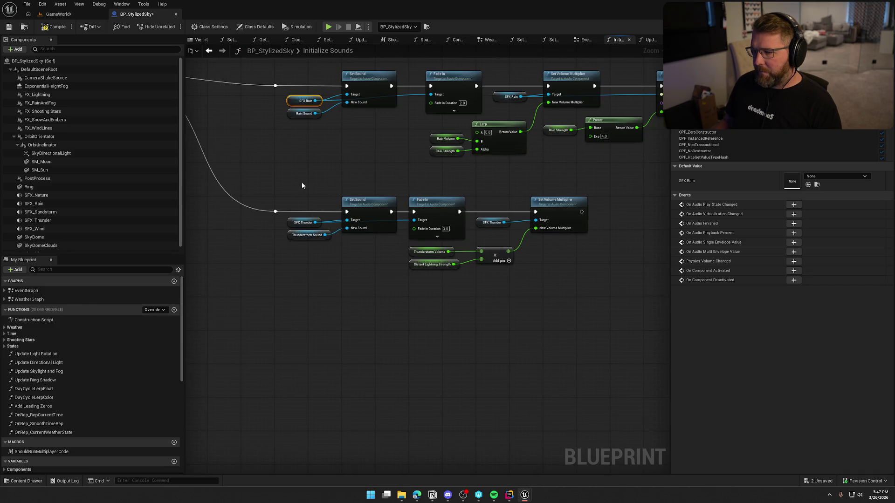
pyautogui.moveTo(294, 168)
pyautogui.mouseDown()
pyautogui.moveTo(314, 186)
pyautogui.moveTo(585, 295)
pyautogui.mouseUp()
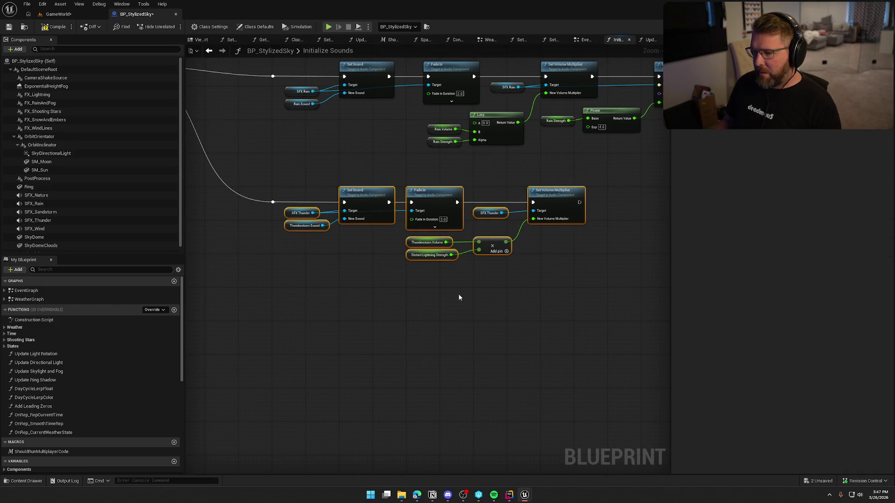
pyautogui.moveTo(369, 295); pyautogui.dragTo(391, 267)
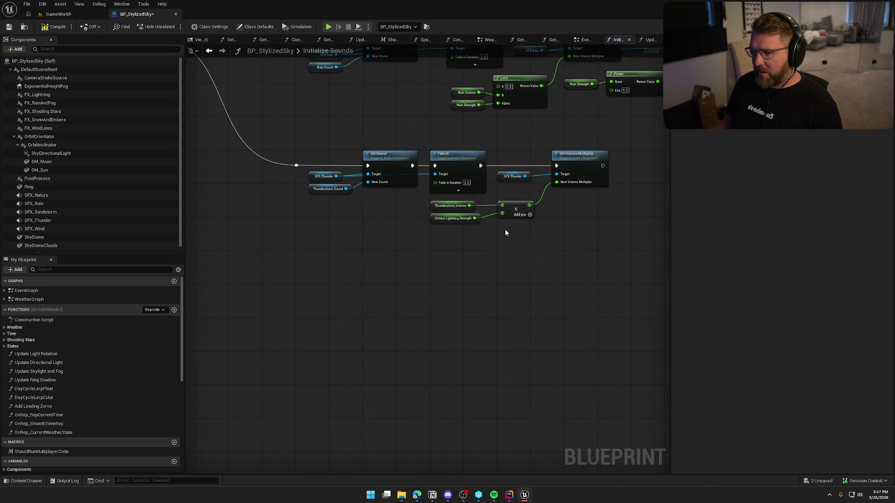
pyautogui.moveTo(424, 142)
pyautogui.mouseDown()
pyautogui.moveTo(546, 235)
pyautogui.moveTo(592, 250)
pyautogui.mouseUp()
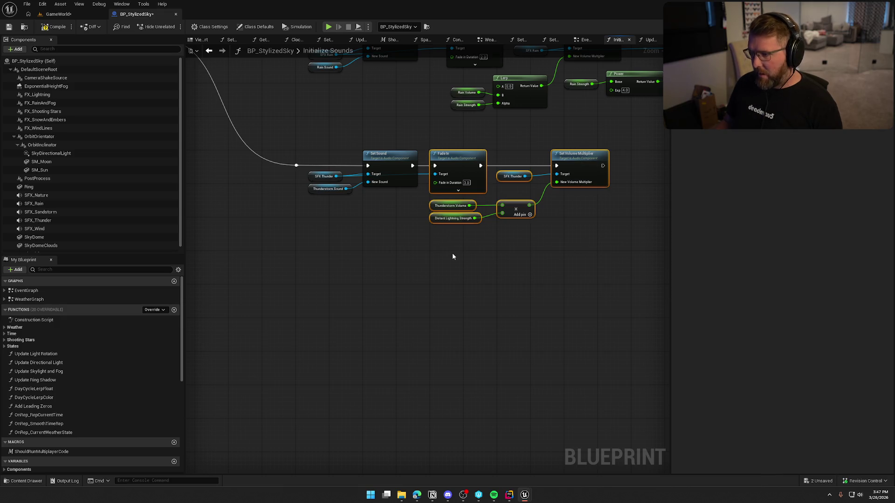
pyautogui.hotkey('ctrl', 'c')
pyautogui.hotkey('ctrl', 'v')
pyautogui.moveTo(422, 239); pyautogui.dragTo(312, 264)
pyautogui.moveTo(301, 222); pyautogui.dragTo(393, 242)
# Step: Wire the copy into the Sequence, target SFX Sandstorm, and delete the leftover SFX Thunder reference
pyautogui.moveTo(392, 286)
pyautogui.mouseDown()
pyautogui.moveTo(269, 84)
pyautogui.moveTo(233, 68)
pyautogui.mouseUp()
pyautogui.scroll(2, 289, 253)
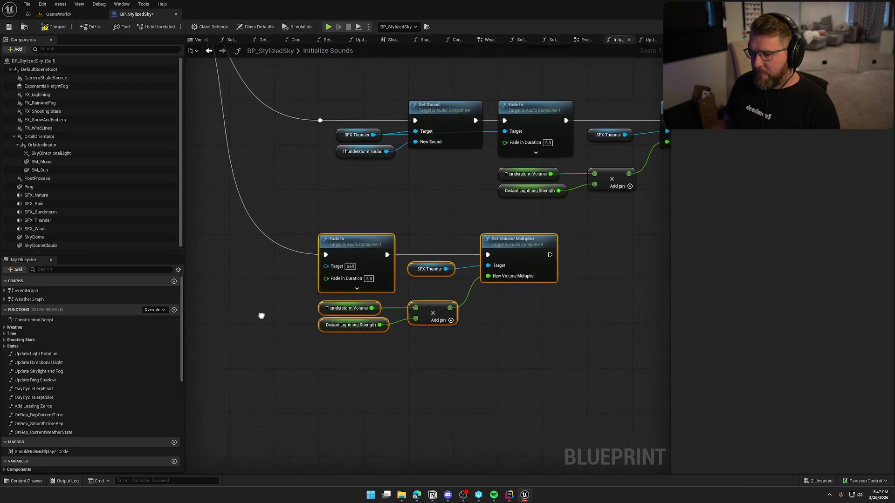
pyautogui.moveTo(261, 316); pyautogui.dragTo(270, 308)
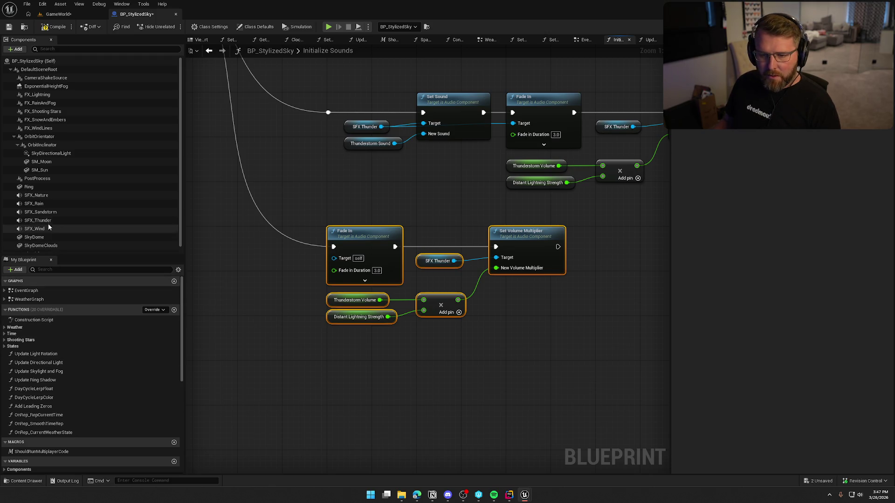
pyautogui.moveTo(45, 212)
pyautogui.mouseDown()
pyautogui.moveTo(233, 269)
pyautogui.moveTo(333, 258)
pyautogui.mouseUp()
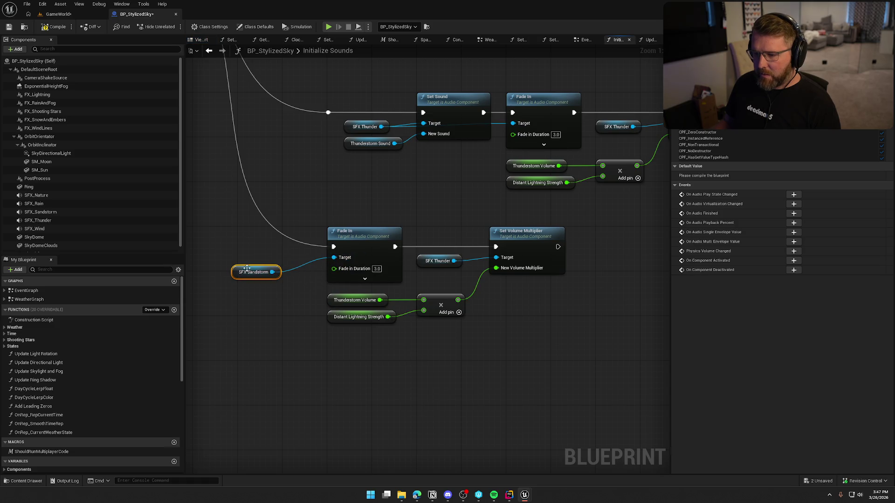
pyautogui.moveTo(244, 272)
pyautogui.mouseDown()
pyautogui.moveTo(339, 222)
pyautogui.moveTo(499, 258)
pyautogui.mouseUp()
pyautogui.click(448, 261)
pyautogui.press('Delete')
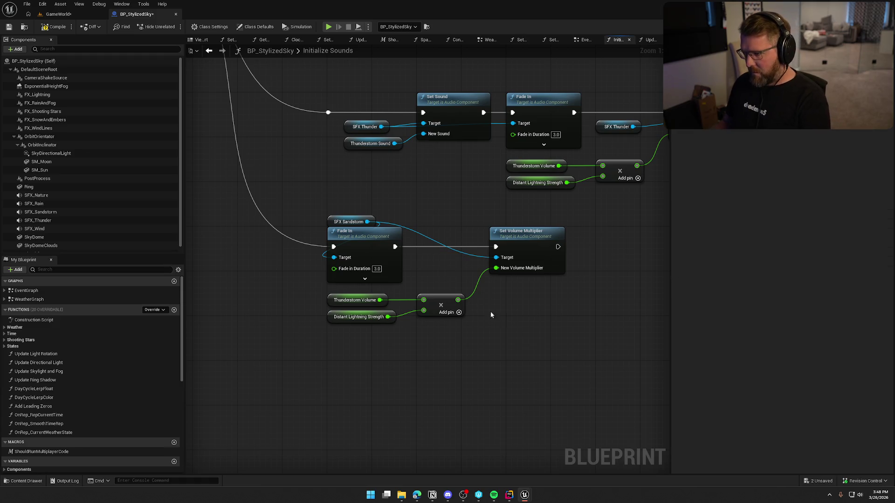
pyautogui.moveTo(492, 346)
pyautogui.mouseDown()
pyautogui.moveTo(422, 349)
pyautogui.moveTo(398, 329)
pyautogui.mouseUp()
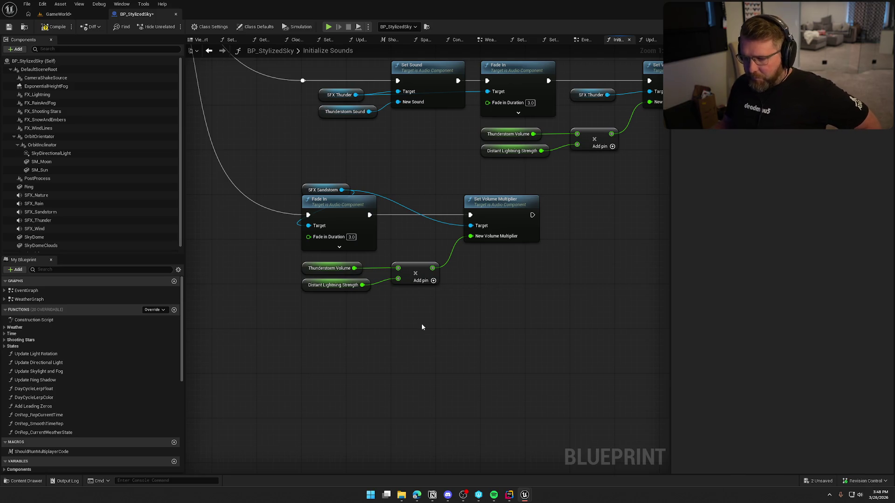
# Step: Survey the rain, thunder, wind and nature sound rows and the Initialize Sounds entry node
pyautogui.moveTo(425, 325); pyautogui.dragTo(333, 443)
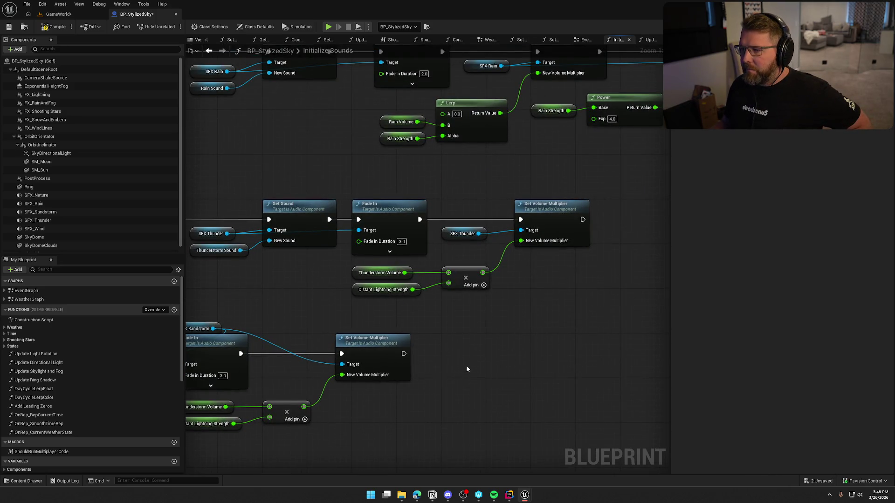
pyautogui.moveTo(475, 356)
pyautogui.mouseDown()
pyautogui.moveTo(458, 395)
pyautogui.moveTo(579, 313)
pyautogui.mouseUp()
pyautogui.scroll(-3, 547, 347)
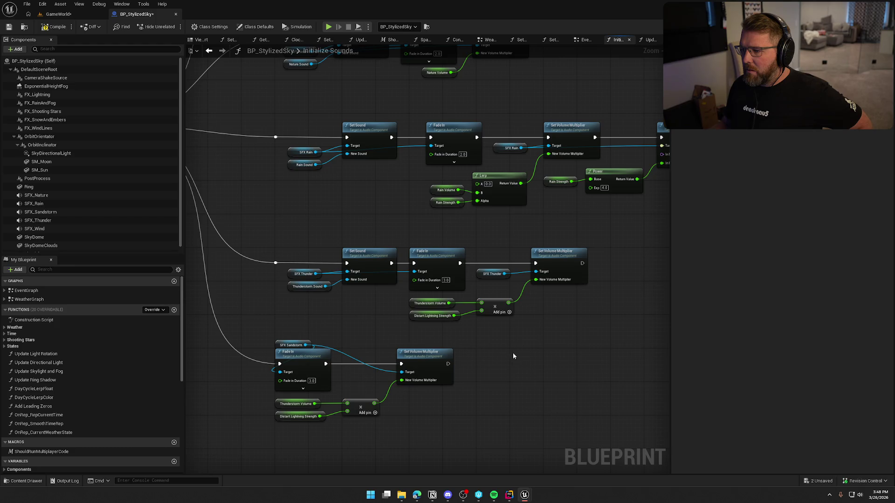
pyautogui.moveTo(476, 208)
pyautogui.mouseDown()
pyautogui.moveTo(493, 314)
pyautogui.moveTo(478, 398)
pyautogui.moveTo(578, 135)
pyautogui.moveTo(564, 118)
pyautogui.mouseUp()
pyautogui.scroll(2, 493, 313)
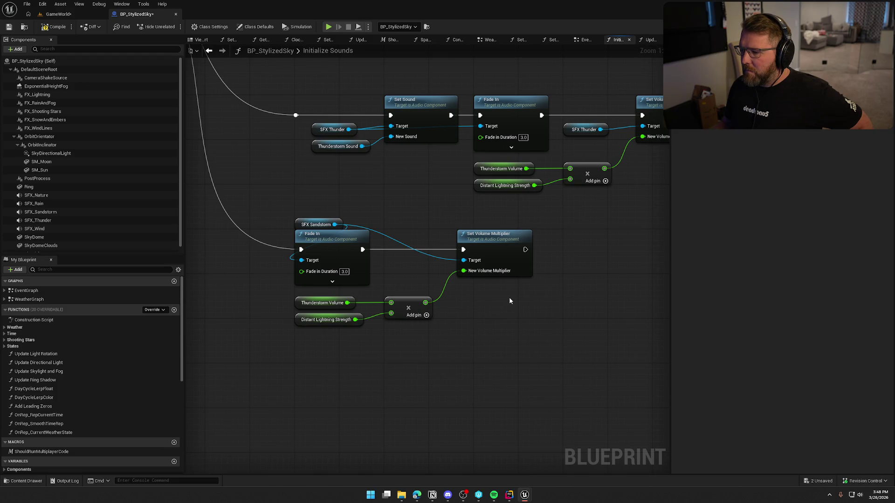
pyautogui.moveTo(459, 354)
pyautogui.mouseDown()
pyautogui.moveTo(525, 394)
pyautogui.moveTo(530, 457)
pyautogui.moveTo(221, 212)
pyautogui.mouseUp()
pyautogui.click(362, 112)
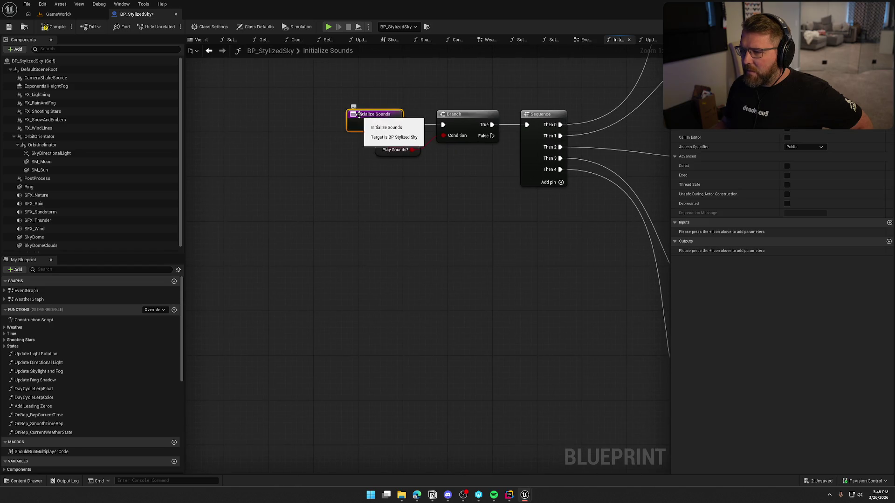
pyautogui.moveTo(494, 355)
pyautogui.mouseDown()
pyautogui.moveTo(319, 258)
pyautogui.moveTo(590, 283)
pyautogui.mouseUp()
pyautogui.moveTo(399, 330)
pyautogui.mouseDown()
pyautogui.moveTo(430, 329)
pyautogui.moveTo(280, 259)
pyautogui.moveTo(286, 273)
pyautogui.moveTo(425, 351)
pyautogui.mouseUp()
pyautogui.scroll(-6, 105, 395)
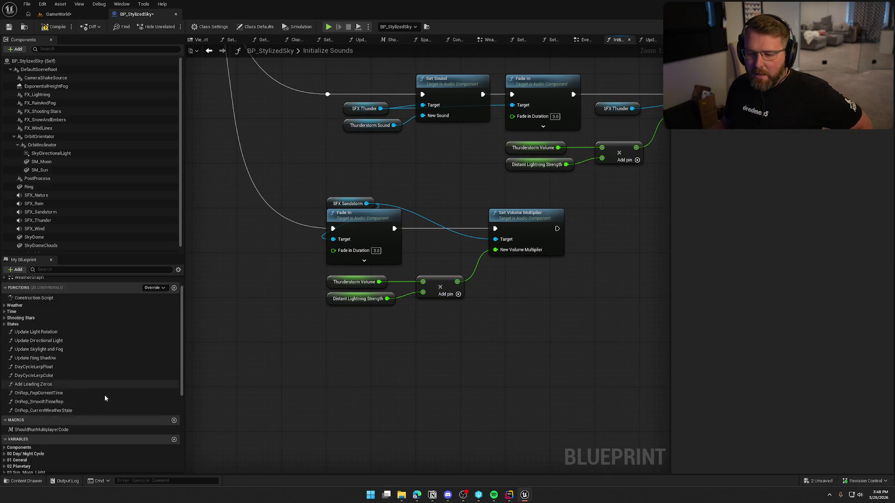
# Step: Expand the 08 Sounds category and select the Thunderstorm Volume variable
pyautogui.click(344, 283)
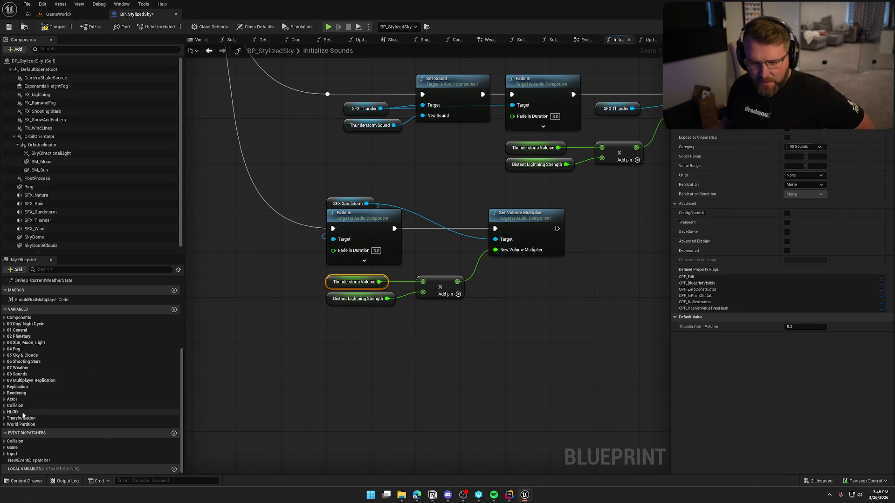
pyautogui.click(4, 375)
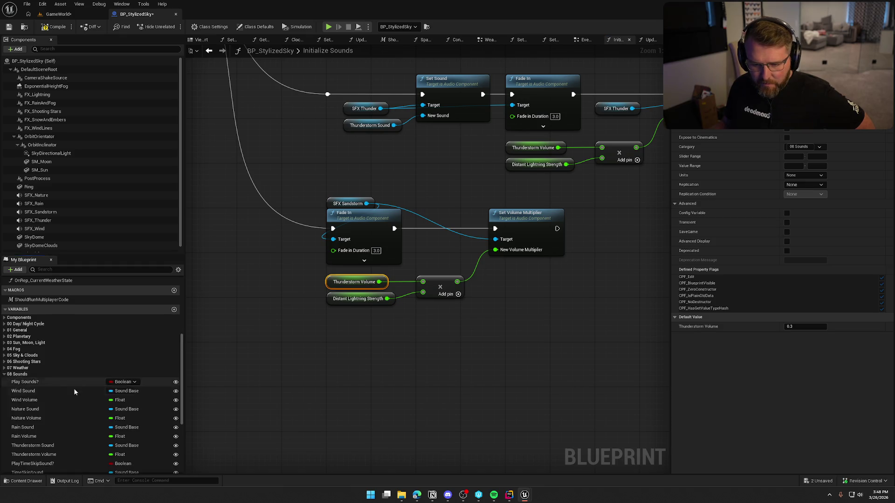
pyautogui.scroll(-2, 86, 392)
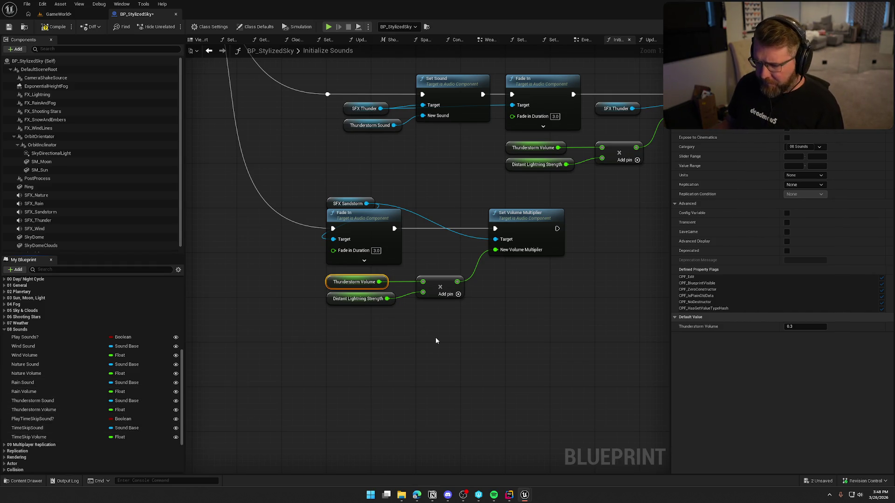
pyautogui.click(55, 411)
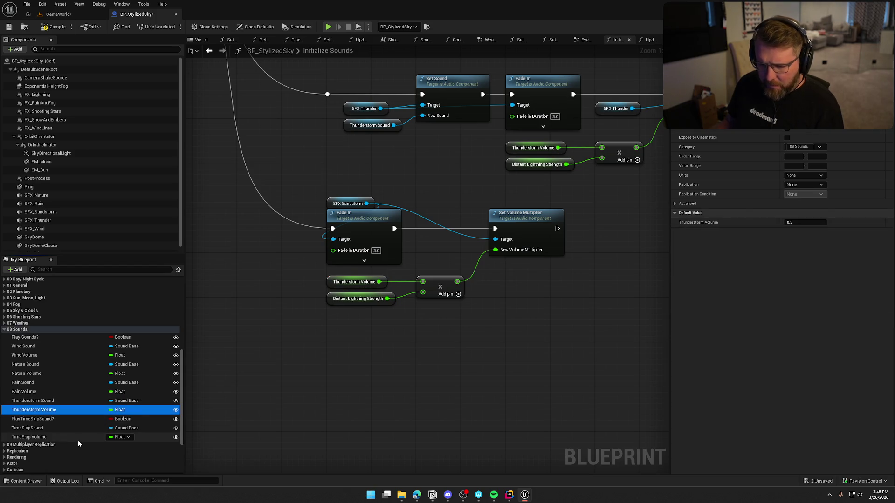
# Step: Duplicate Thunderstorm Volume as a new float variable named SandstormVolume
pyautogui.hotkey('ctrl', 'w')
pyautogui.write('SandstormVolume')
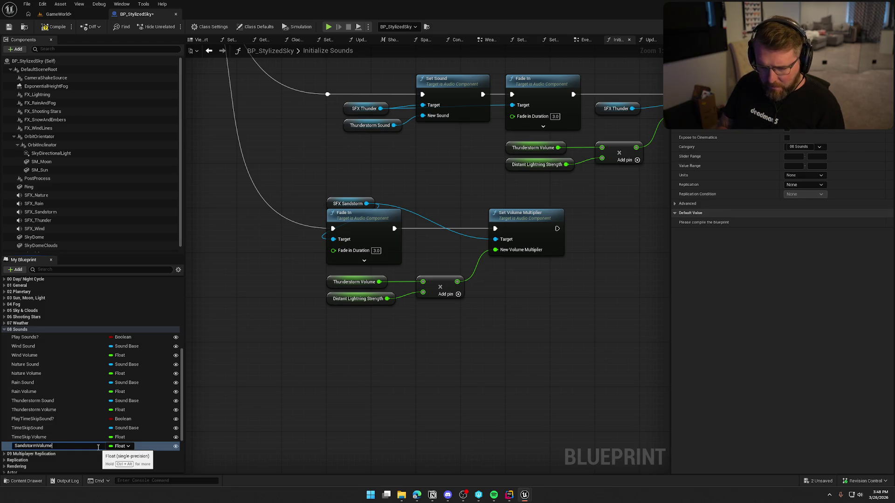
pyautogui.press('Return')
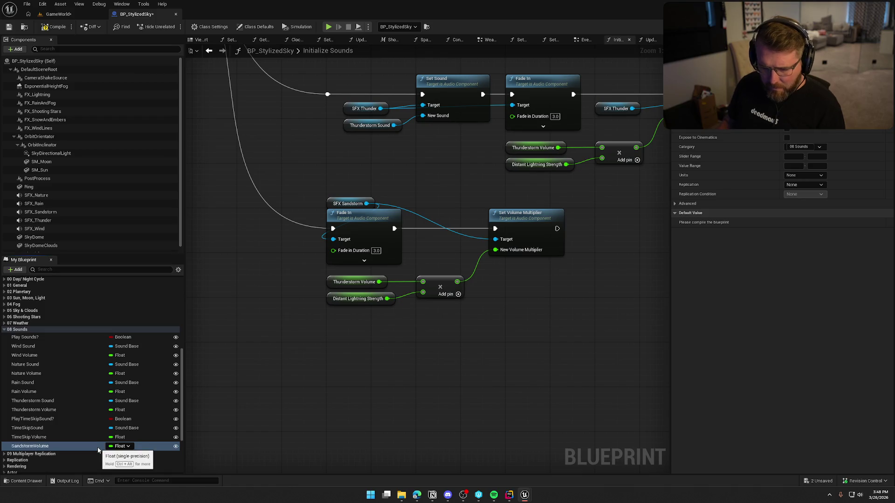
# Step: Wire a SandstormVolume getter into the multiply node in place of Thunderstorm Volume
pyautogui.moveTo(23, 446)
pyautogui.mouseDown()
pyautogui.moveTo(79, 445)
pyautogui.moveTo(289, 285)
pyautogui.moveTo(290, 311)
pyautogui.moveTo(422, 281)
pyautogui.mouseUp()
pyautogui.moveTo(361, 279); pyautogui.dragTo(359, 367)
pyautogui.press('Delete')
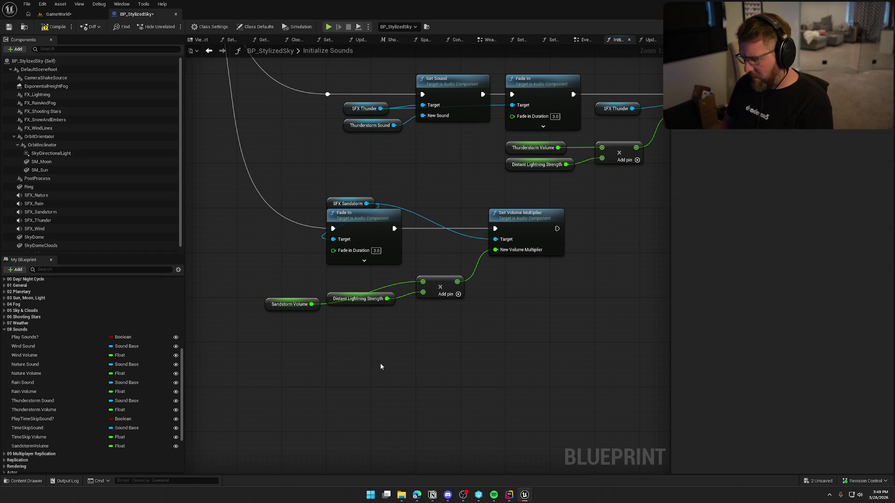
pyautogui.moveTo(288, 307); pyautogui.dragTo(350, 284)
pyautogui.moveTo(451, 354)
pyautogui.mouseDown()
pyautogui.moveTo(382, 355)
pyautogui.moveTo(284, 502)
pyautogui.mouseUp()
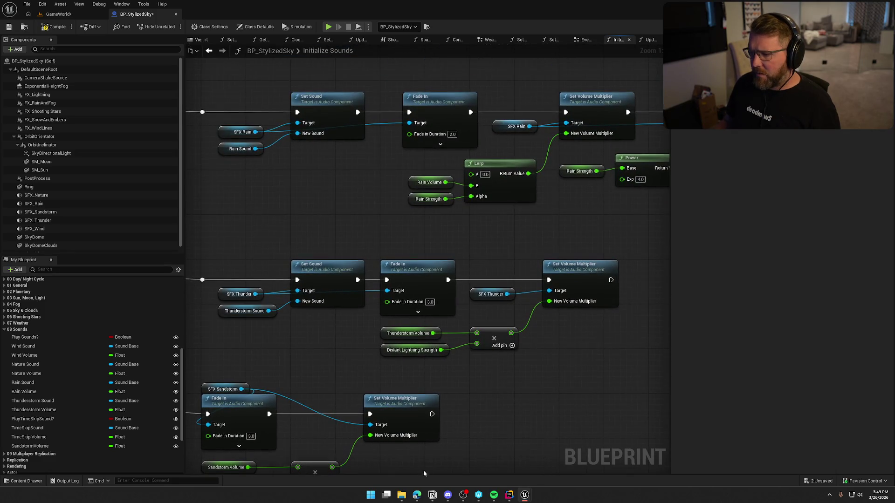
pyautogui.moveTo(527, 234); pyautogui.dragTo(402, 281)
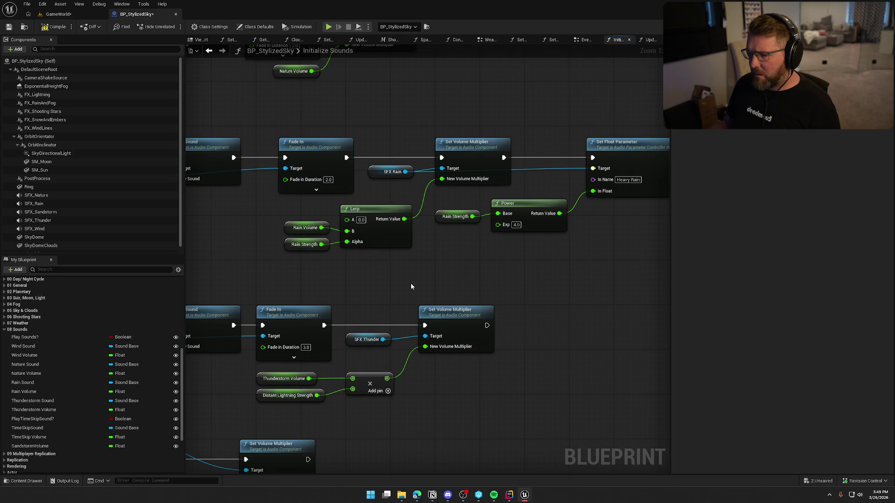
pyautogui.moveTo(412, 285)
pyautogui.mouseDown()
pyautogui.moveTo(413, 250)
pyautogui.moveTo(323, 195)
pyautogui.mouseUp()
# Step: Replace the sandstorm Multiply with a pasted Lerp feeding New Volume Multiplier, Sandstorm Volume into B
pyautogui.click(401, 215)
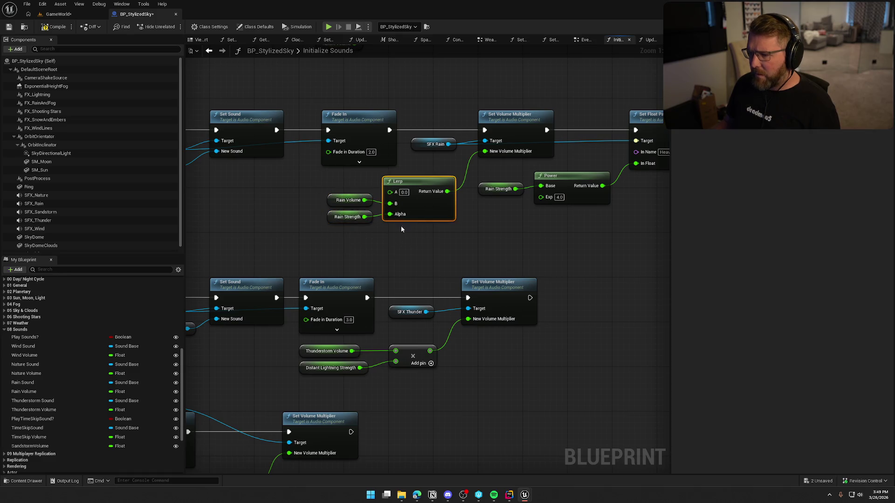
pyautogui.moveTo(532, 389)
pyautogui.mouseDown()
pyautogui.moveTo(389, 393)
pyautogui.moveTo(621, 243)
pyautogui.mouseUp()
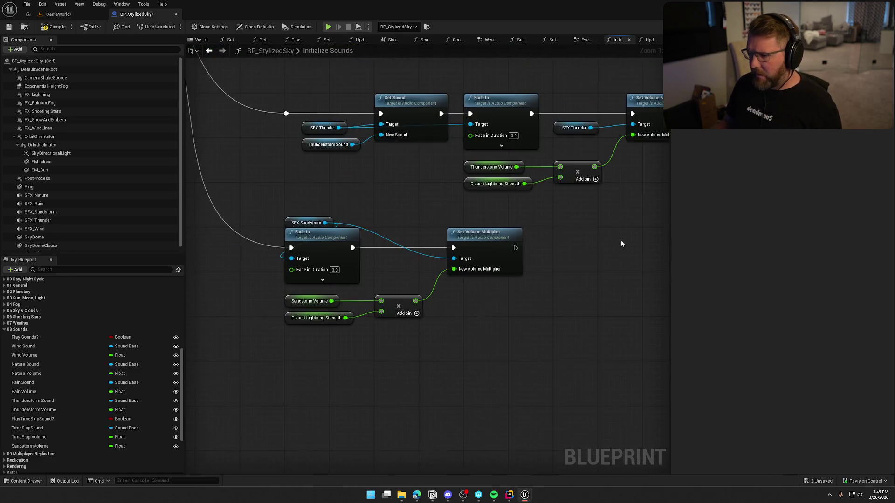
pyautogui.hotkey('ctrl', 'v')
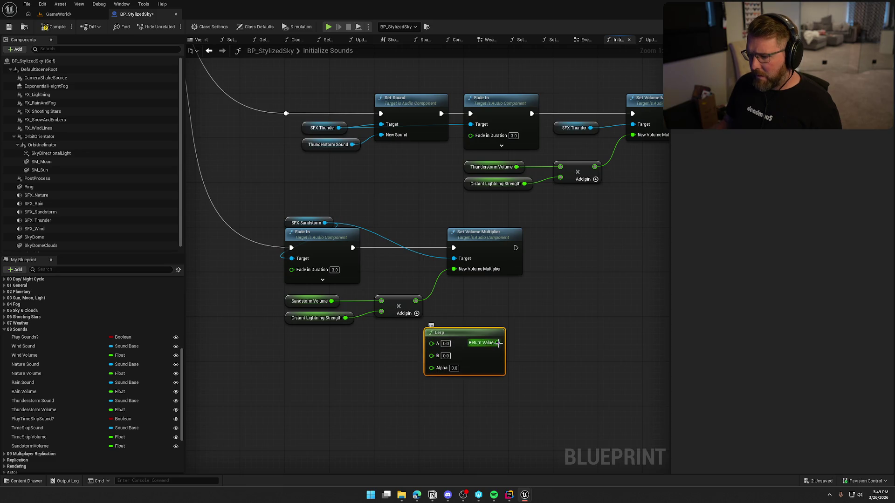
pyautogui.moveTo(497, 343); pyautogui.dragTo(460, 274)
pyautogui.click(398, 306)
pyautogui.press('Delete')
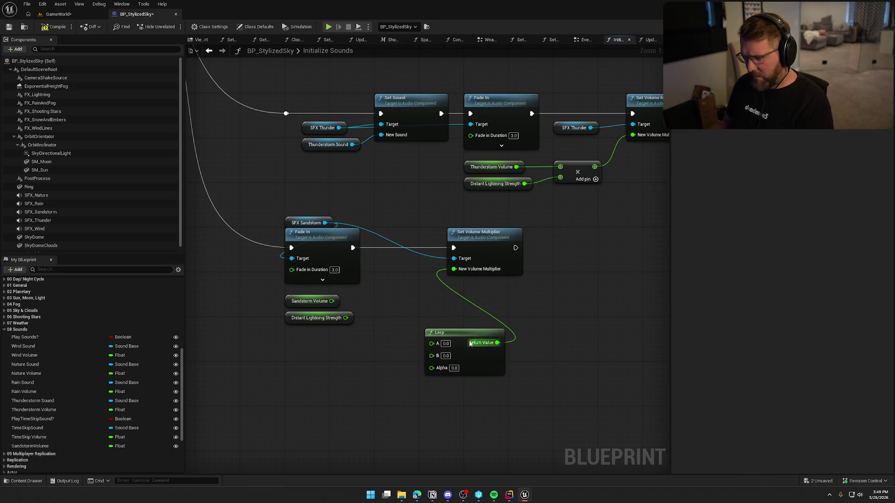
pyautogui.moveTo(466, 342); pyautogui.dragTo(416, 296)
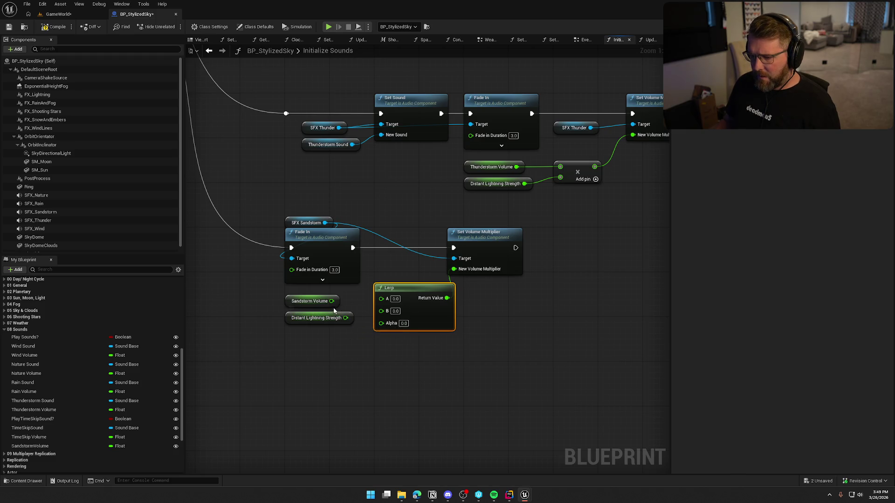
pyautogui.moveTo(331, 301); pyautogui.dragTo(381, 310)
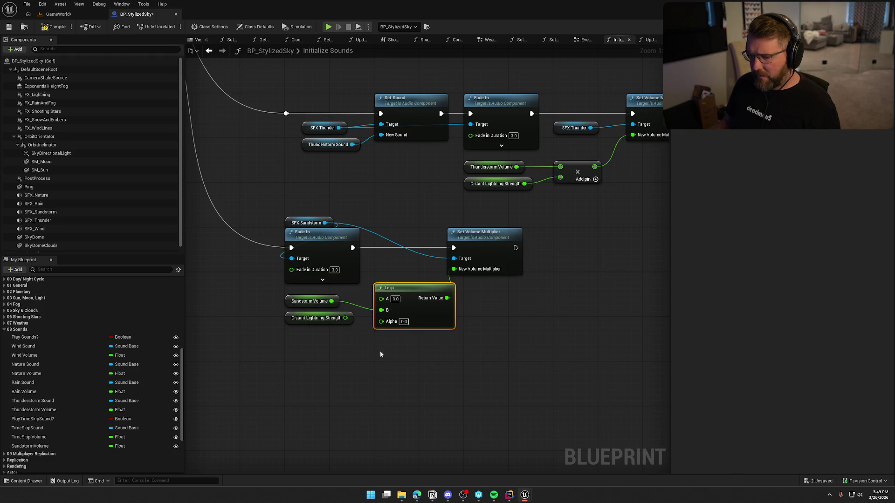
# Step: Check Rain Volume's default, tidy the sandstorm getters, then go to Update Sound Volumes
pyautogui.moveTo(344, 356)
pyautogui.mouseDown()
pyautogui.moveTo(298, 360)
pyautogui.moveTo(260, 419)
pyautogui.mouseUp()
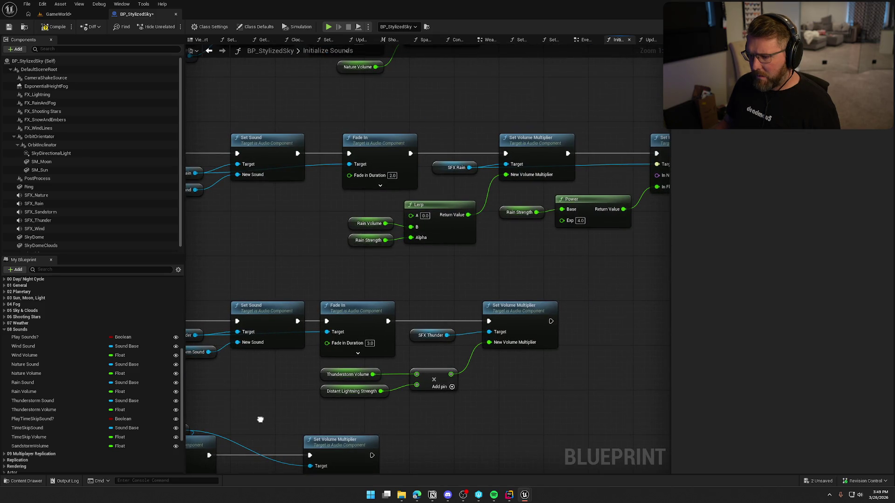
pyautogui.moveTo(260, 420); pyautogui.dragTo(270, 413)
pyautogui.click(363, 216)
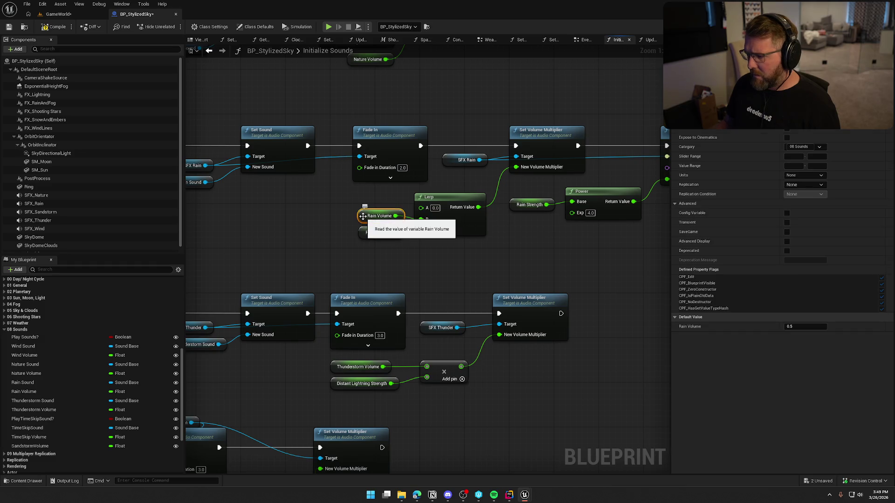
pyautogui.moveTo(455, 420); pyautogui.dragTo(590, 229)
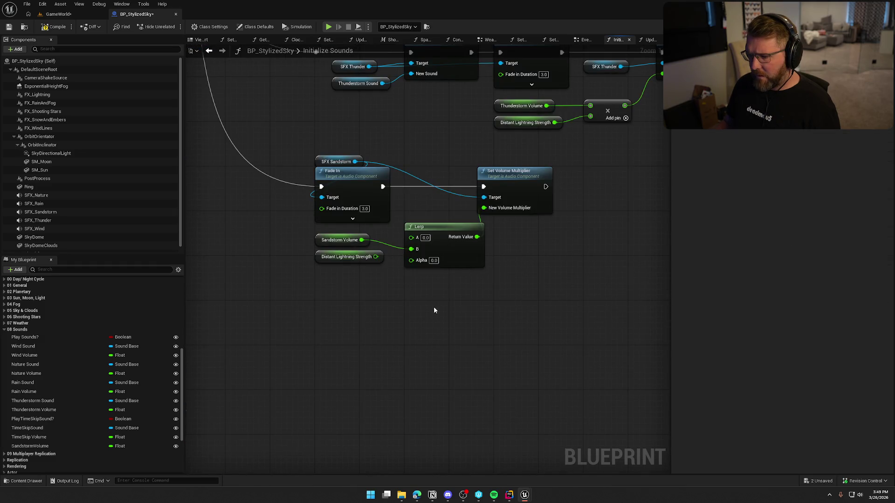
pyautogui.moveTo(329, 252)
pyautogui.mouseDown()
pyautogui.moveTo(318, 274)
pyautogui.moveTo(323, 253)
pyautogui.mouseUp()
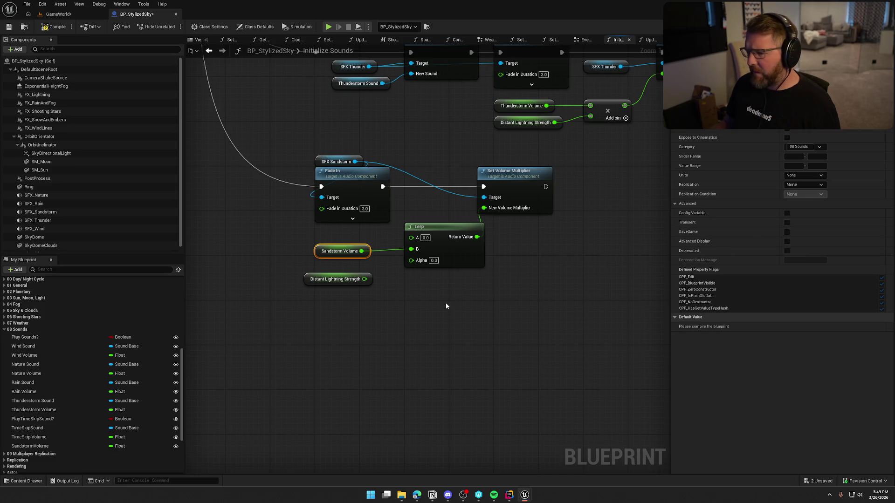
pyautogui.moveTo(453, 300); pyautogui.dragTo(256, 237)
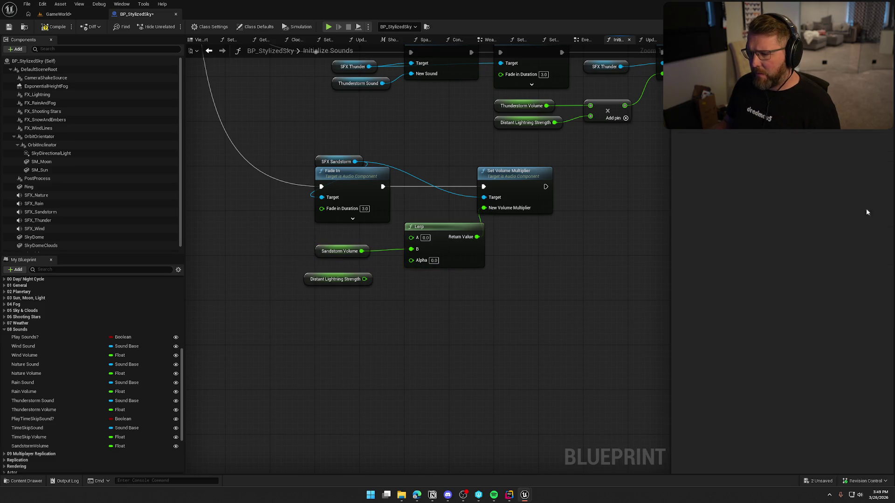
pyautogui.click(380, 325)
pyautogui.click(648, 39)
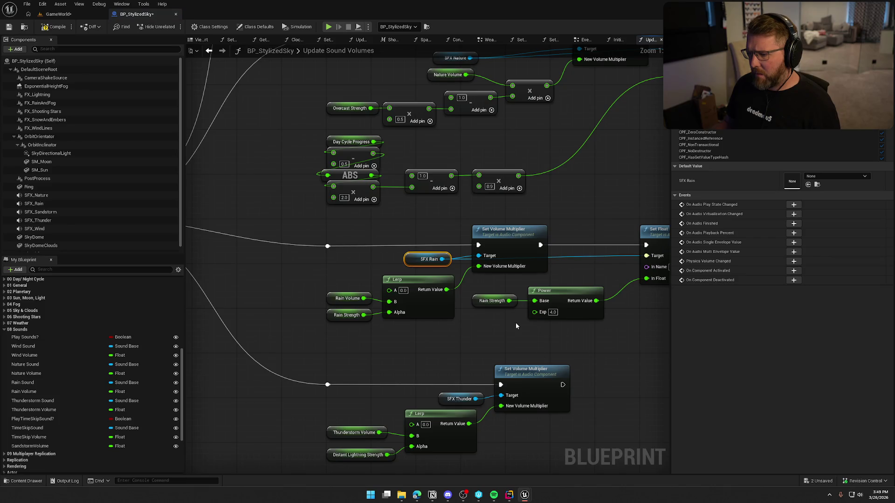
# Step: Find references to the Update Sound Volumes function by class member
pyautogui.moveTo(536, 337); pyautogui.dragTo(489, 285)
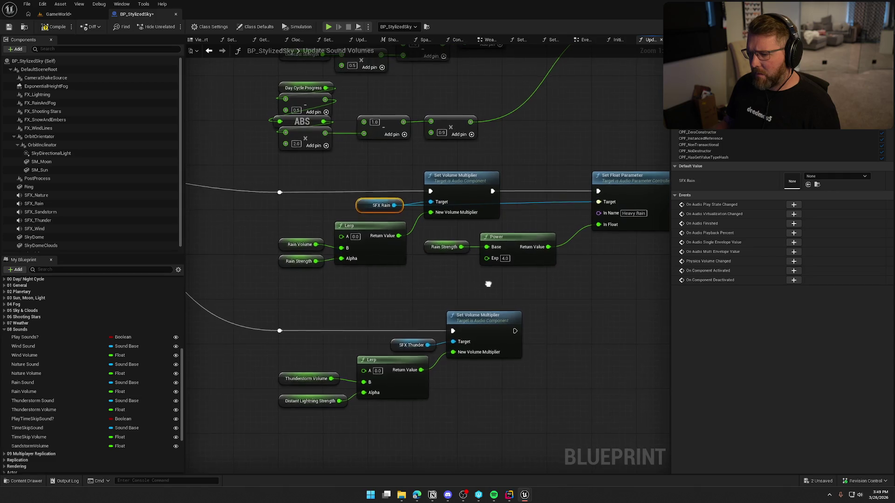
pyautogui.moveTo(489, 286)
pyautogui.mouseDown()
pyautogui.moveTo(463, 287)
pyautogui.moveTo(592, 368)
pyautogui.mouseUp()
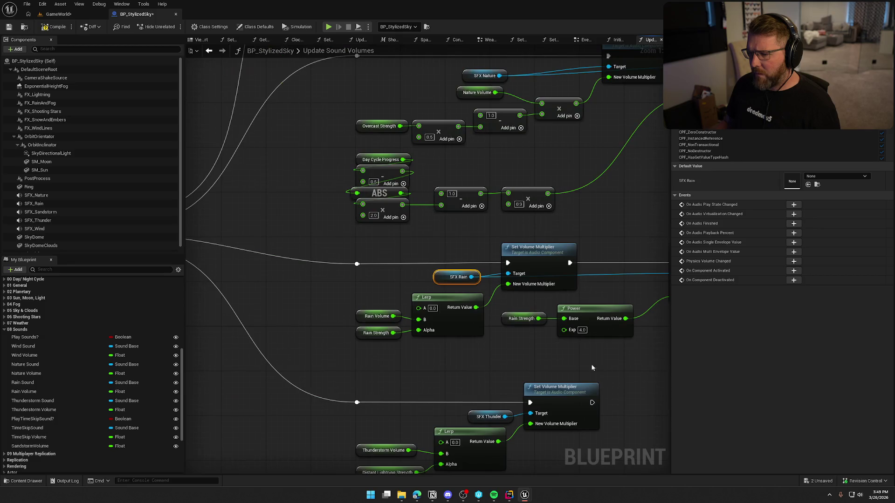
pyautogui.moveTo(455, 260); pyautogui.dragTo(725, 300)
pyautogui.click(288, 250)
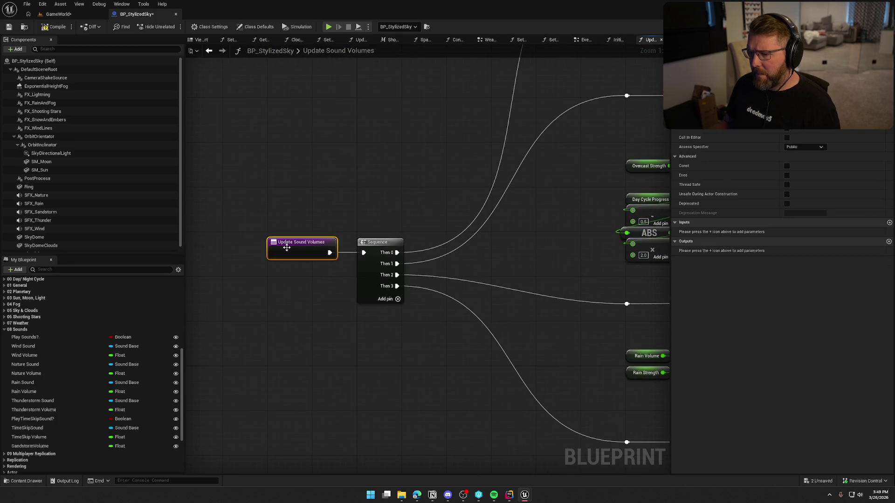
pyautogui.rightClick(288, 251)
pyautogui.moveTo(328, 322)
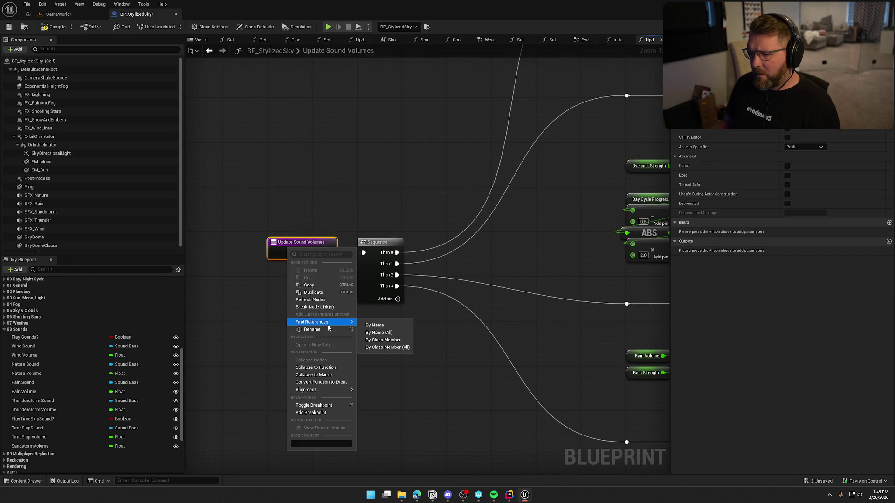
pyautogui.click(396, 343)
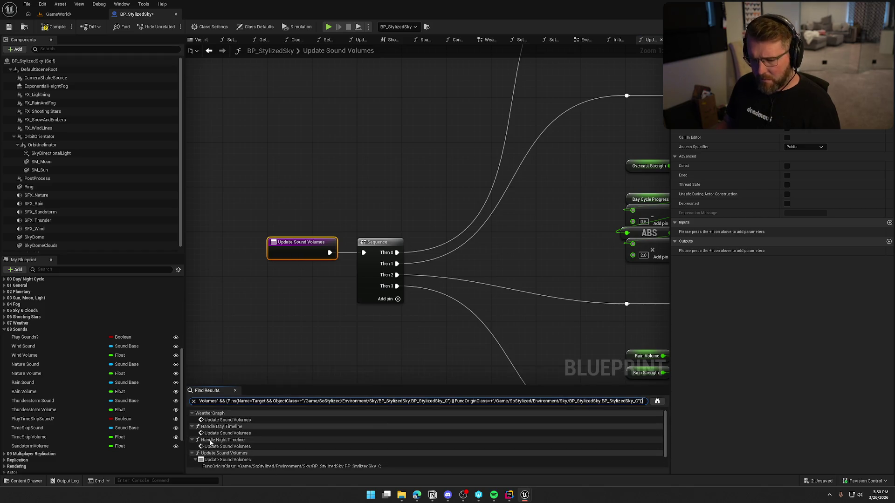
# Step: Inspect the WeatherGraph call of Update Sound Volumes, then return to the function
pyautogui.doubleClick(228, 420)
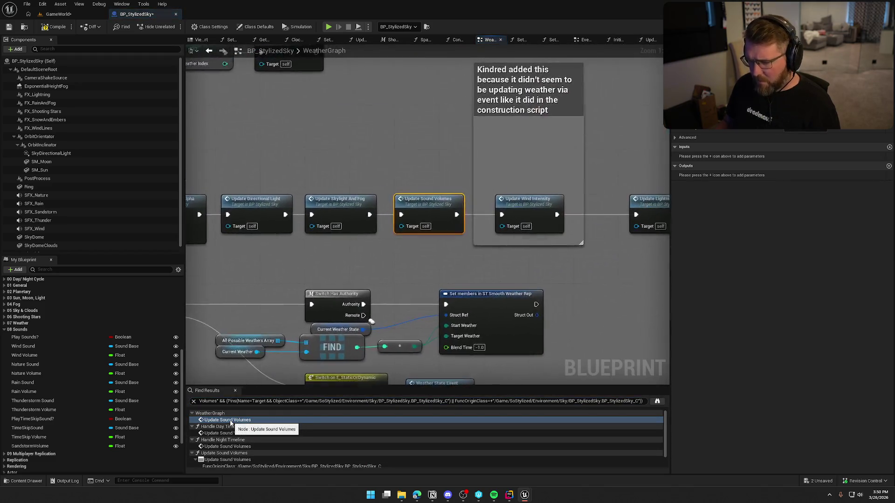
pyautogui.moveTo(373, 291); pyautogui.dragTo(494, 313)
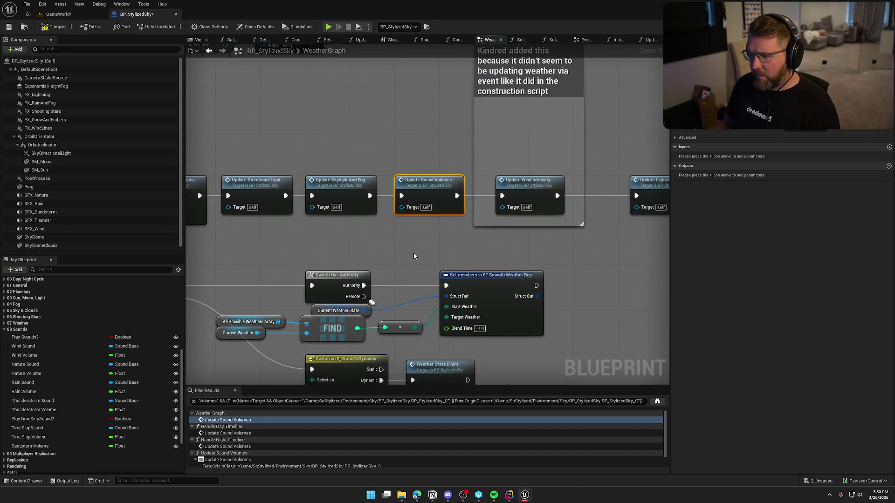
pyautogui.doubleClick(495, 200)
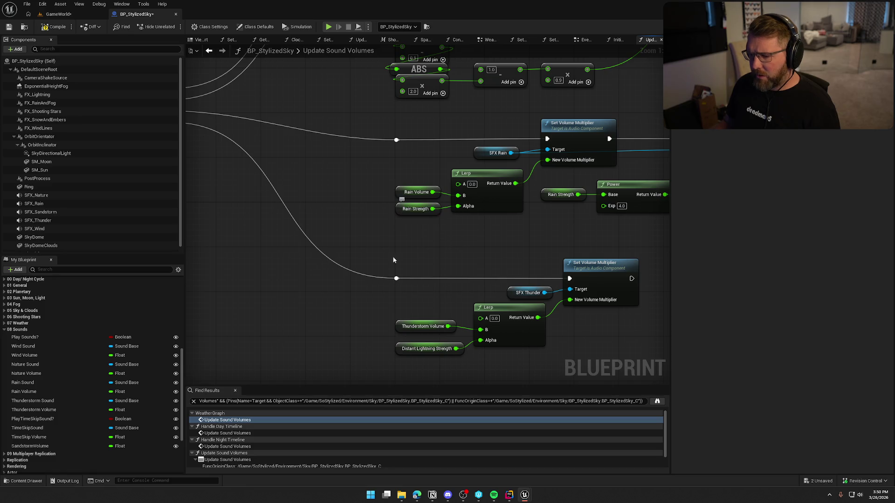
# Step: Find Rain Strength's references and review where Set Weather Values sets it, then select SFX Rain
pyautogui.click(406, 209)
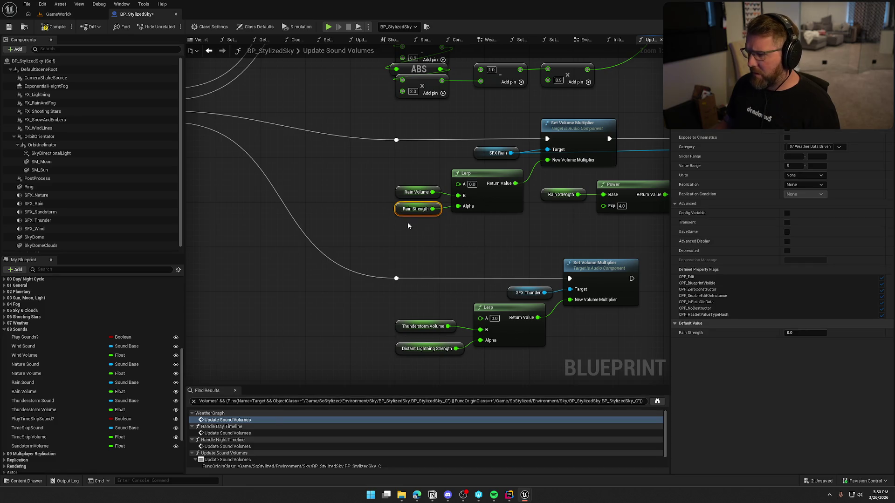
pyautogui.rightClick(397, 209)
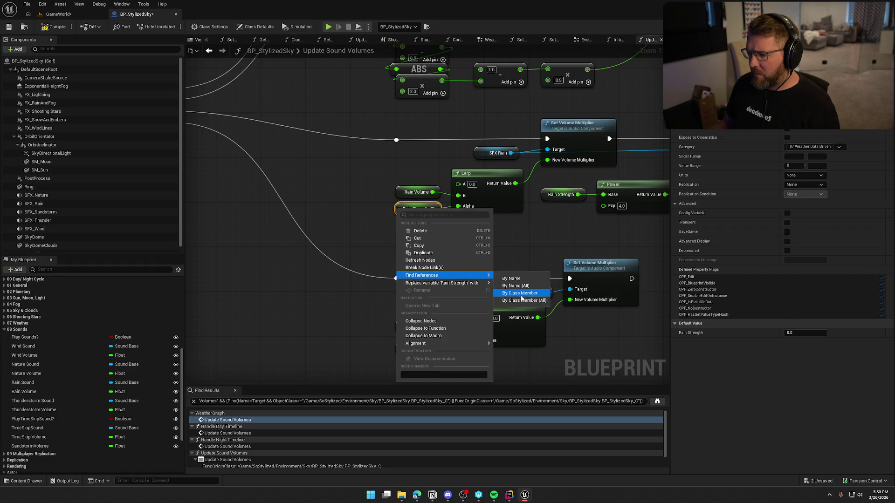
pyautogui.click(522, 296)
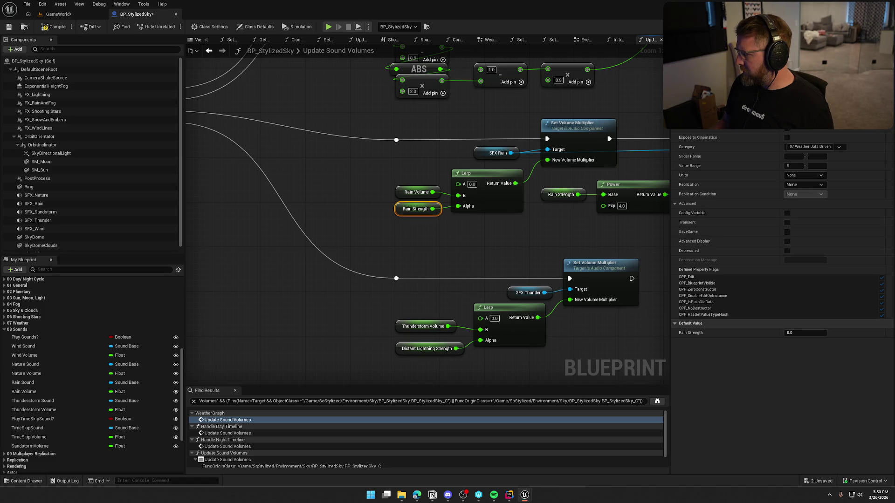
pyautogui.doubleClick(417, 209)
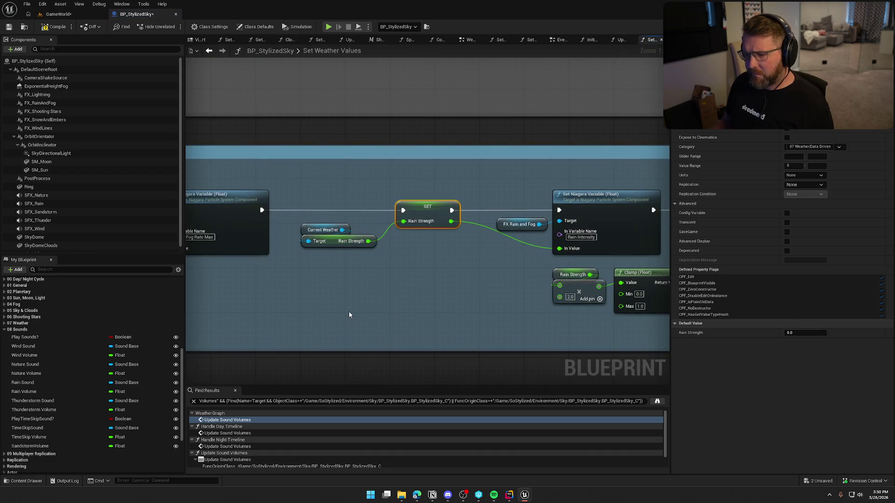
pyautogui.moveTo(270, 304); pyautogui.dragTo(522, 315)
pyautogui.moveTo(223, 284); pyautogui.dragTo(653, 256)
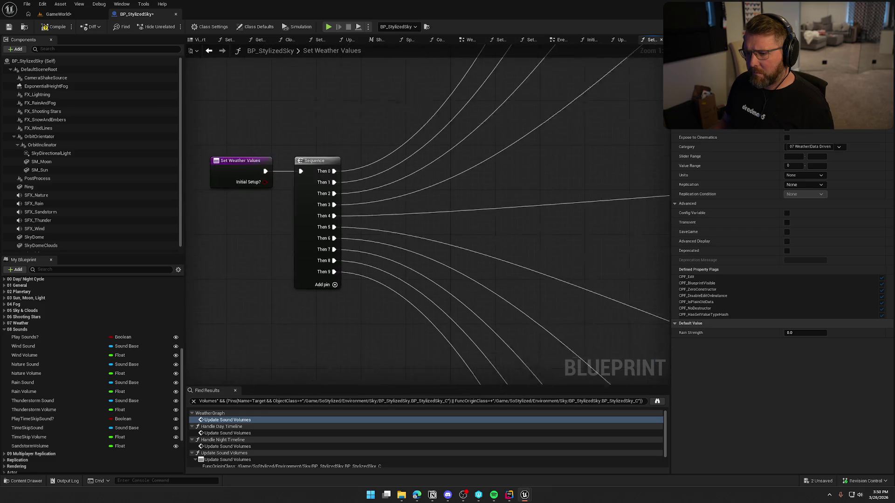
pyautogui.moveTo(469, 244)
pyautogui.mouseDown()
pyautogui.moveTo(600, 243)
pyautogui.moveTo(290, 248)
pyautogui.mouseUp()
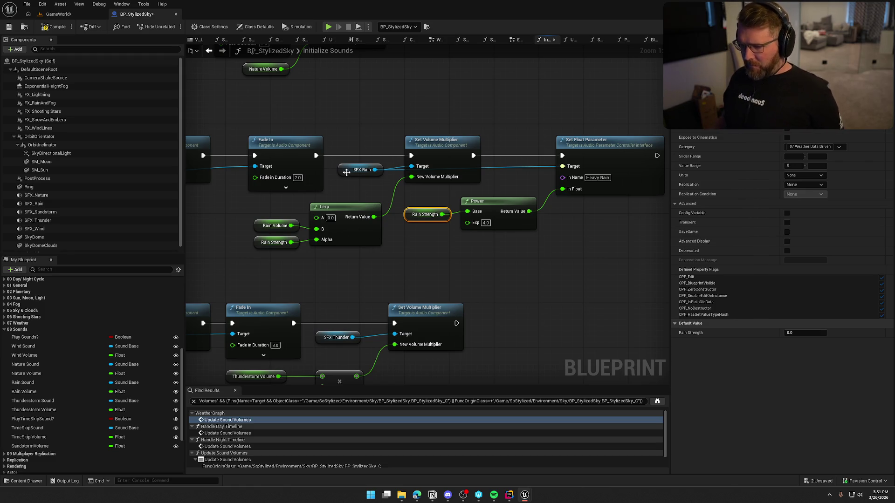
pyautogui.click(347, 173)
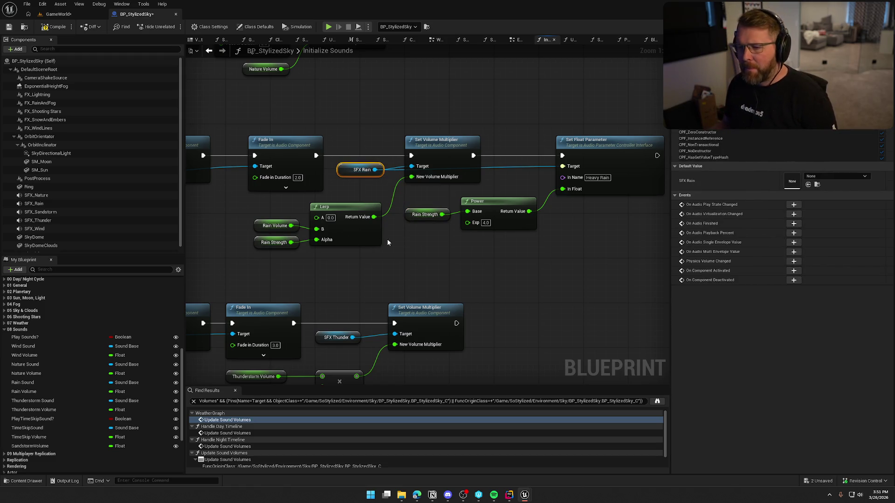
# Step: Check the sounds on SFX_Rain, SFX_Thunder, SFX_Wind and SFX_Sandstorm (SandstormAmbient), then view the sandstorm nodes
pyautogui.click(50, 206)
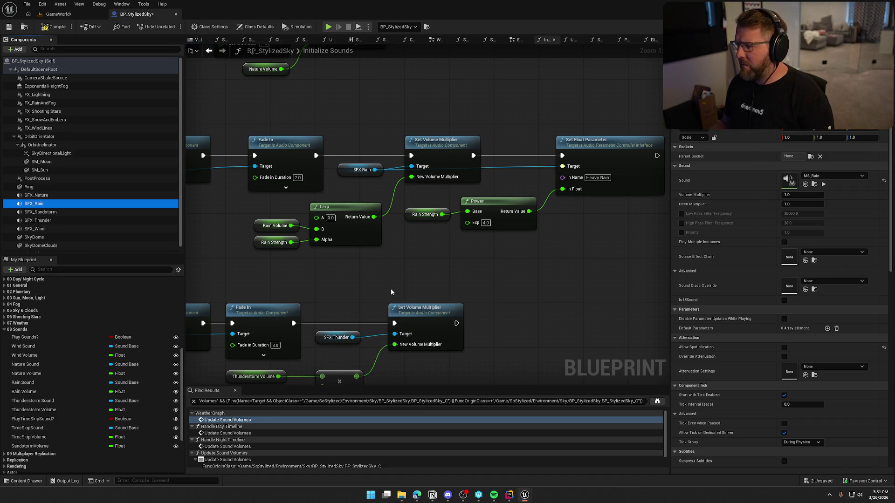
pyautogui.moveTo(396, 283); pyautogui.dragTo(425, 264)
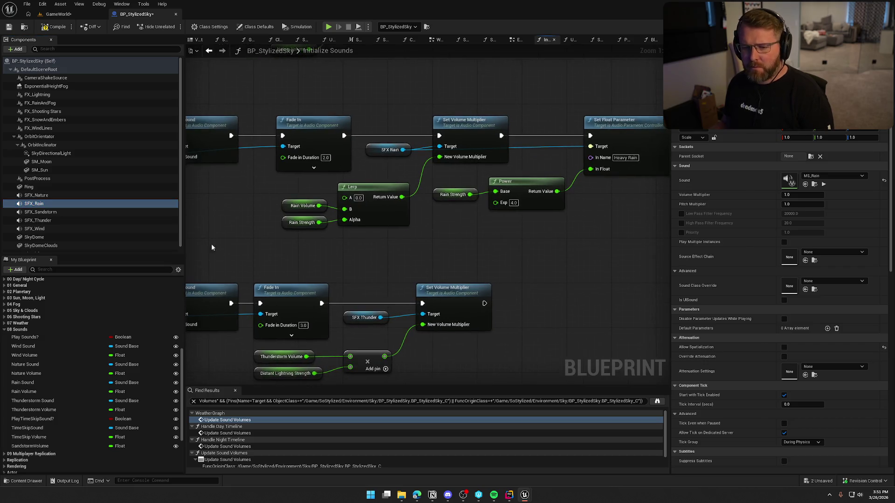
pyautogui.click(48, 222)
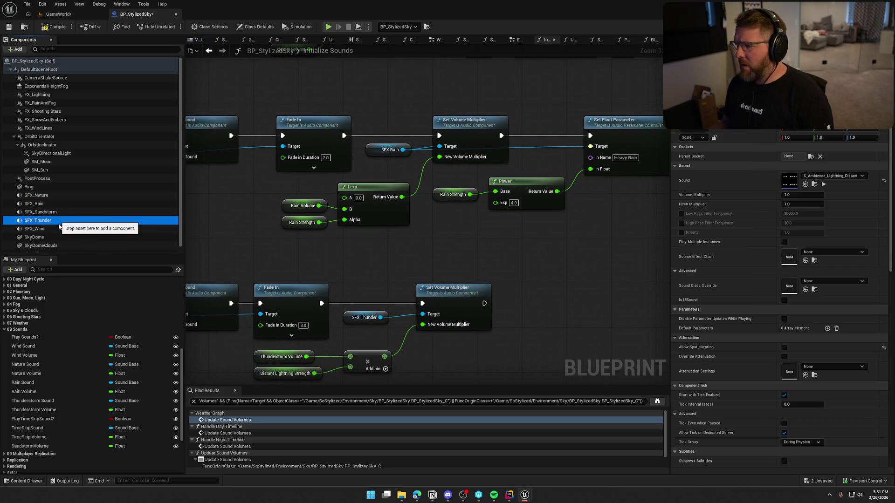
pyautogui.click(57, 227)
pyautogui.click(55, 212)
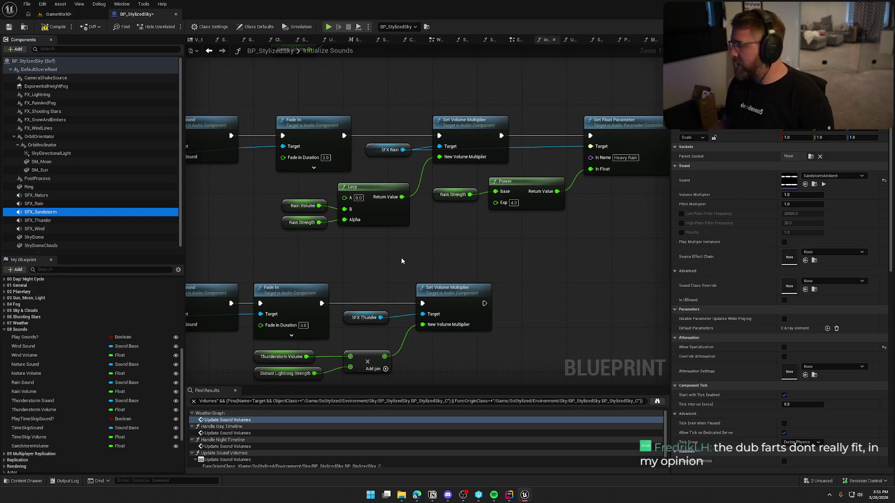
pyautogui.moveTo(402, 261); pyautogui.dragTo(586, 228)
pyautogui.moveTo(517, 244); pyautogui.dragTo(564, 151)
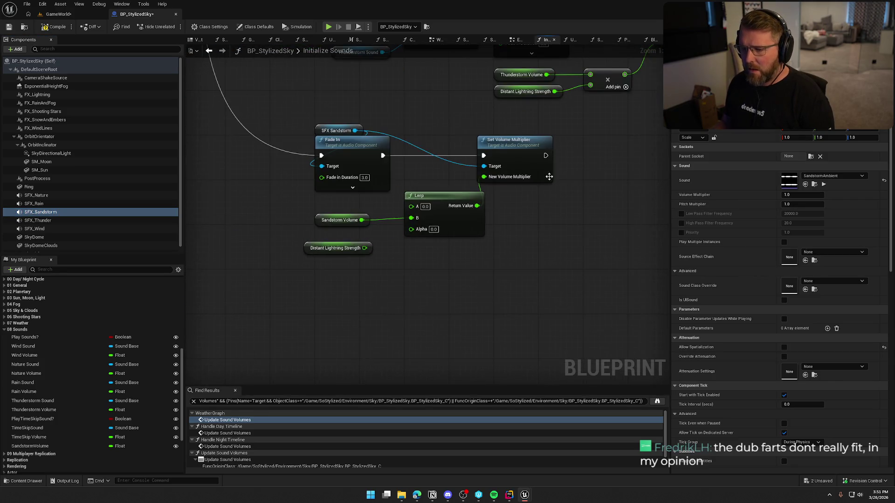
# Step: Review the Rain Strength variable's properties among the rain volume nodes
pyautogui.moveTo(506, 275)
pyautogui.mouseDown()
pyautogui.moveTo(476, 345)
pyautogui.moveTo(423, 379)
pyautogui.mouseUp()
pyautogui.moveTo(490, 182); pyautogui.dragTo(450, 258)
pyautogui.click(405, 208)
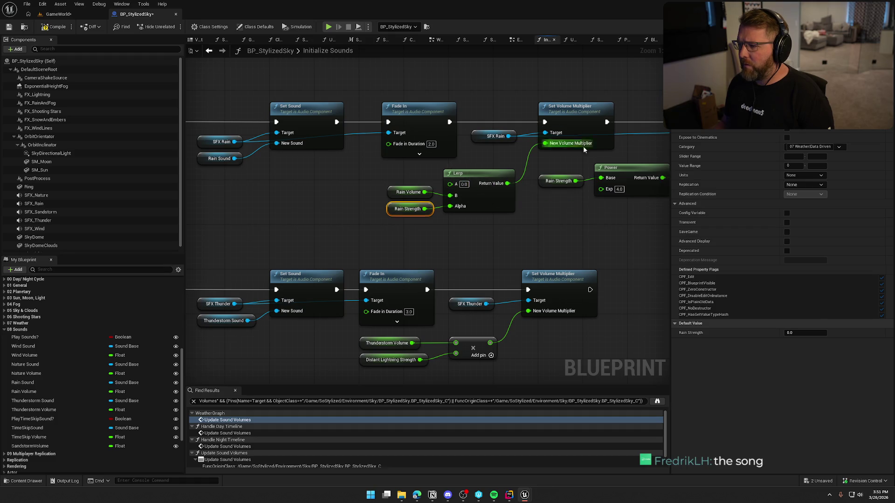
pyautogui.moveTo(590, 241); pyautogui.dragTo(412, 230)
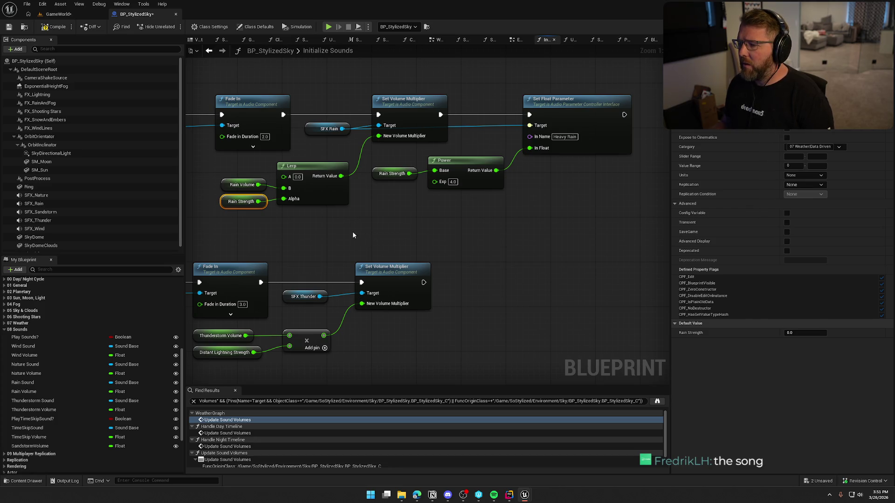
pyautogui.moveTo(353, 235)
pyautogui.mouseDown()
pyautogui.moveTo(434, 176)
pyautogui.moveTo(581, 253)
pyautogui.mouseUp()
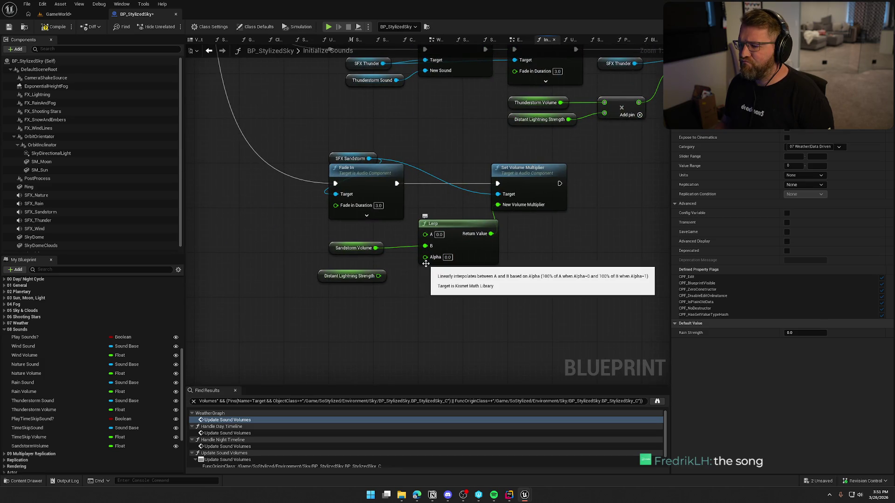
# Step: Delete the Distant Lightning Strength, Lerp and Sandstorm Volume nodes and move Set Volume Multiplier beside Fade In
pyautogui.click(350, 276)
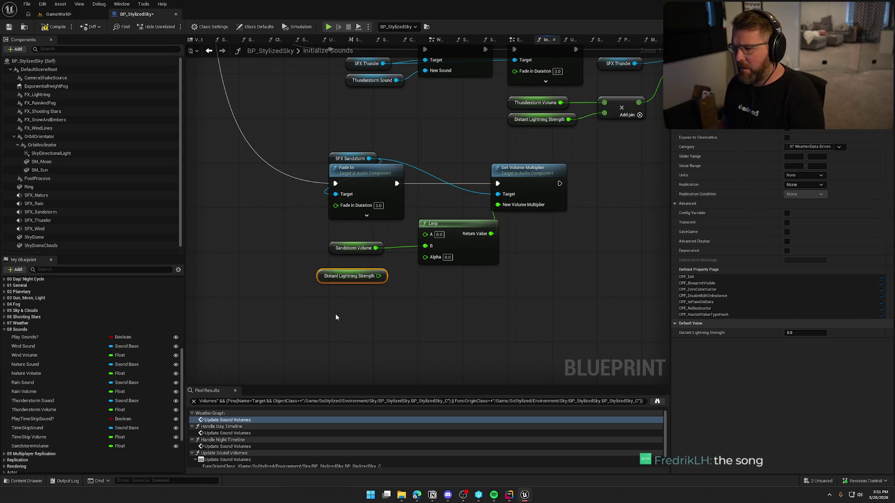
pyautogui.press('Delete')
pyautogui.click(455, 225)
pyautogui.press('Delete')
pyautogui.click(353, 248)
pyautogui.press('Delete')
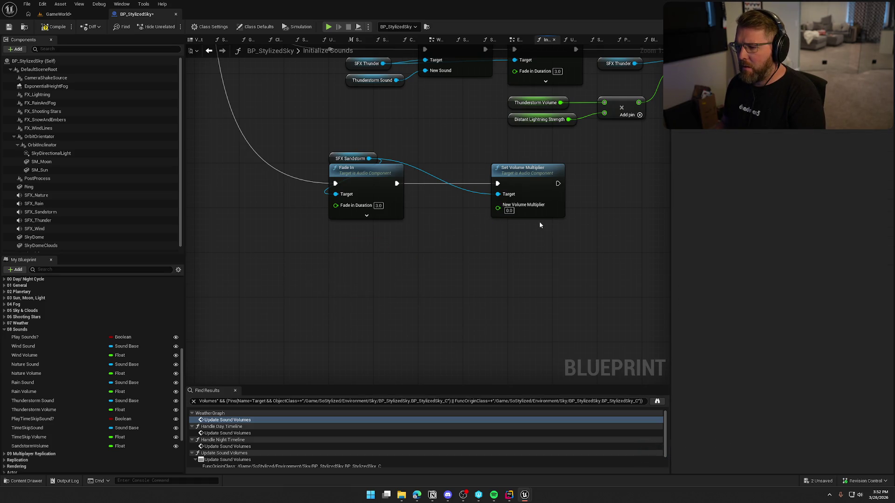
pyautogui.moveTo(525, 180); pyautogui.dragTo(456, 175)
pyautogui.click(444, 295)
pyautogui.moveTo(444, 296); pyautogui.dragTo(508, 367)
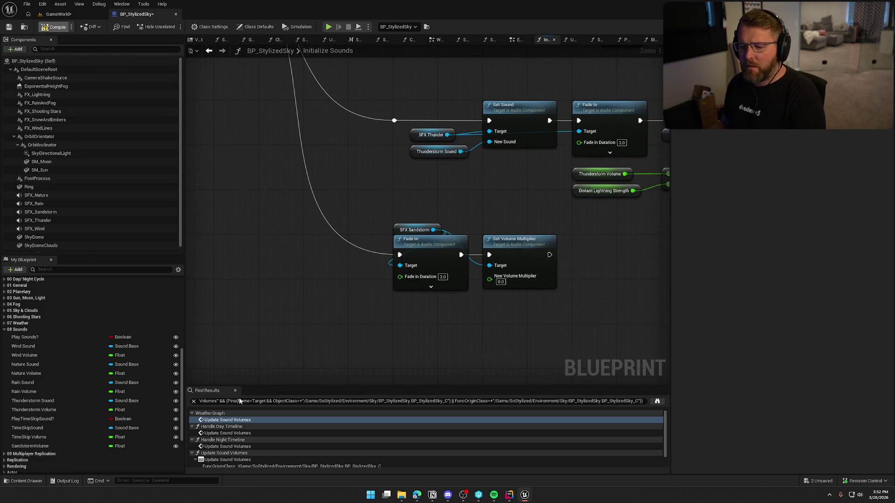
# Step: Save BP_StylizedSky and close the search results panel
pyautogui.hotkey('ctrl', 'shift', 's')
pyautogui.press('Return')
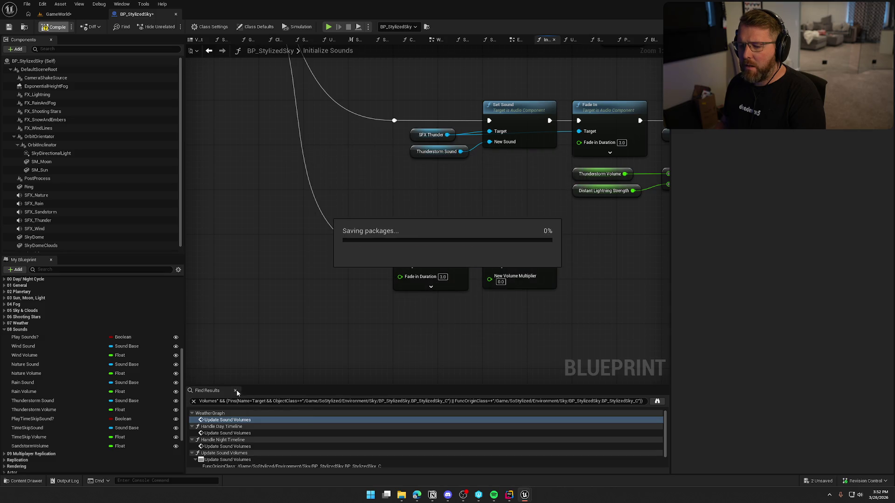
pyautogui.click(235, 390)
# Step: Review the nature, rain, thunder and sandstorm blocks, check Nature Volume's default, and collapse 08 Sounds
pyautogui.moveTo(422, 362)
pyautogui.mouseDown()
pyautogui.moveTo(339, 407)
pyautogui.moveTo(202, 406)
pyautogui.moveTo(396, 210)
pyautogui.mouseUp()
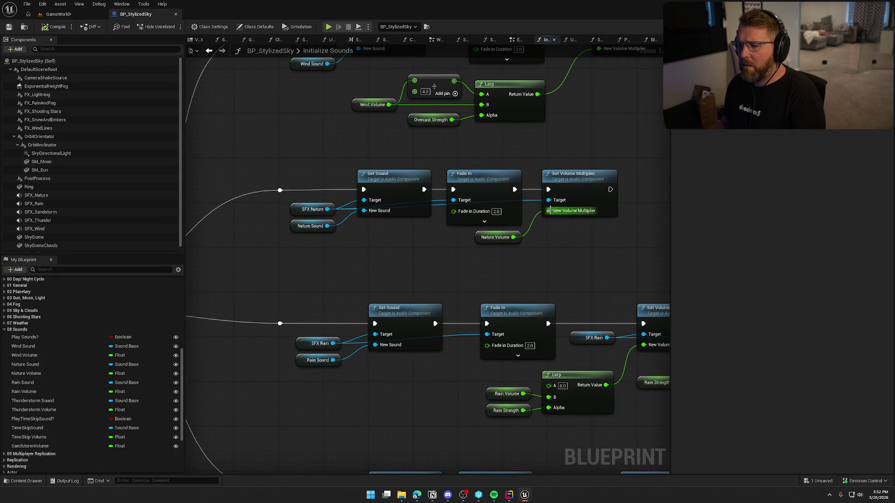
pyautogui.click(495, 237)
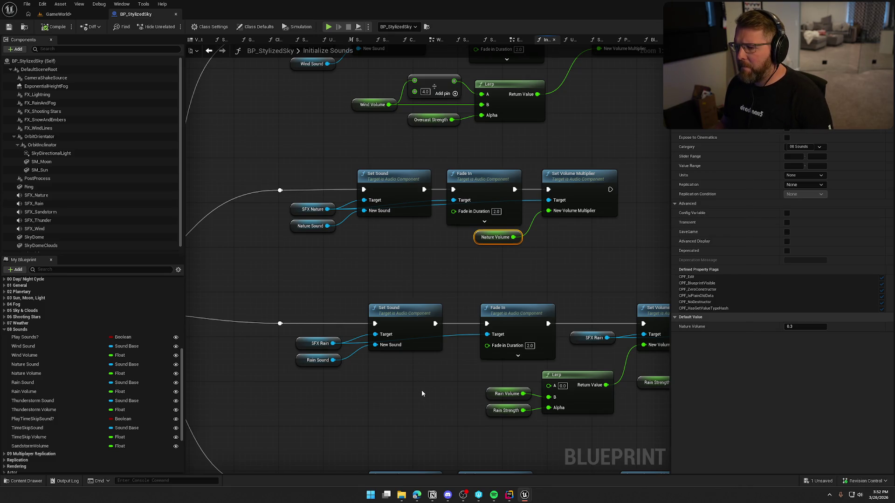
pyautogui.moveTo(421, 394)
pyautogui.mouseDown()
pyautogui.moveTo(456, 398)
pyautogui.moveTo(446, 429)
pyautogui.moveTo(433, 277)
pyautogui.moveTo(452, 204)
pyautogui.moveTo(507, 245)
pyautogui.mouseUp()
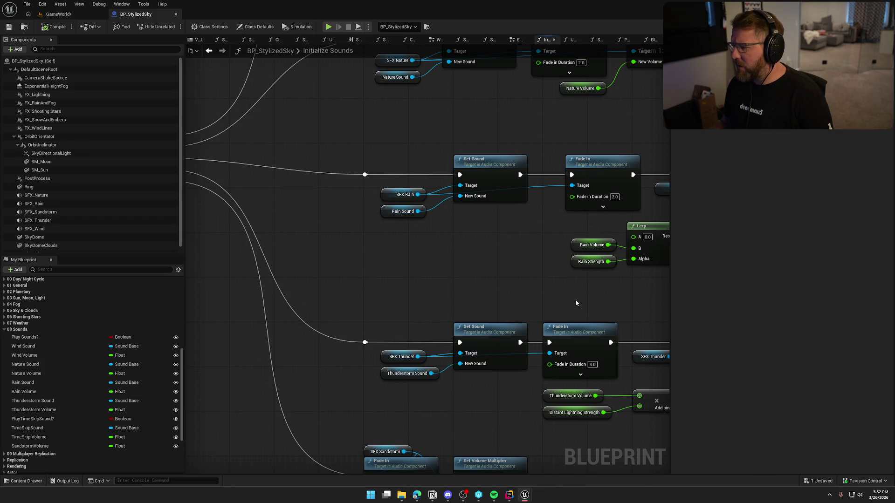
pyautogui.moveTo(512, 420); pyautogui.dragTo(517, 201)
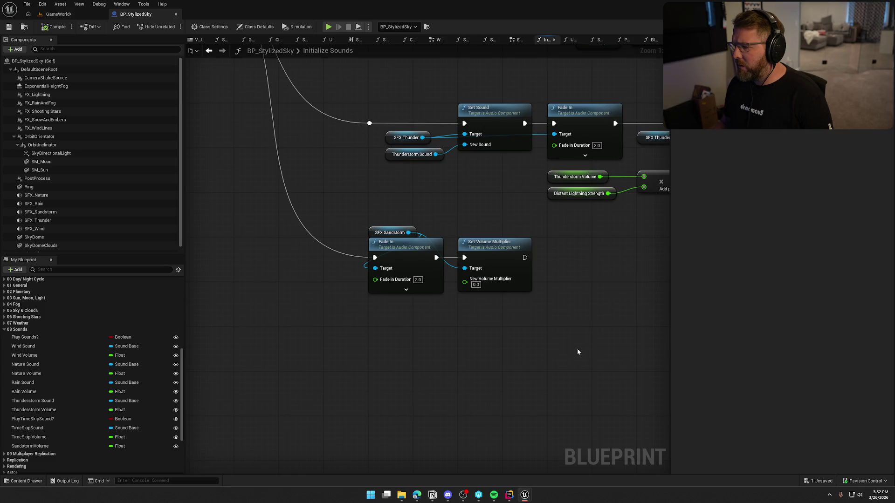
pyautogui.moveTo(586, 345); pyautogui.dragTo(331, 207)
pyautogui.click(492, 375)
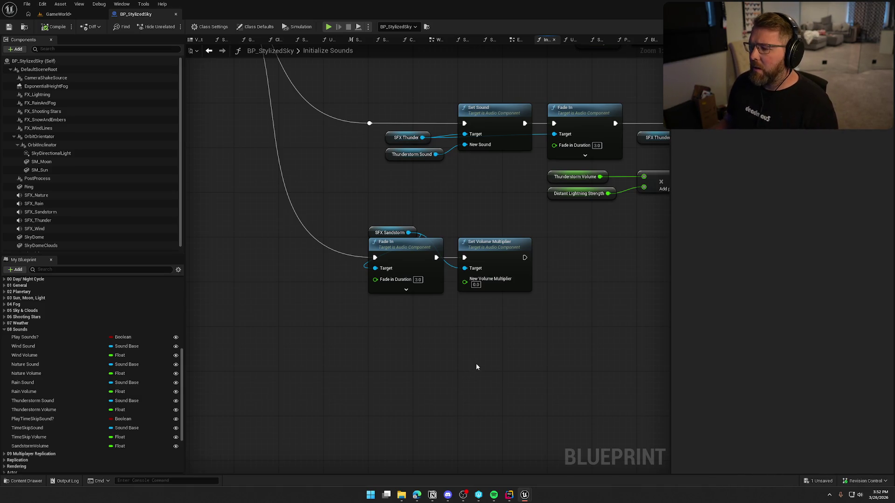
pyautogui.doubleClick(16, 330)
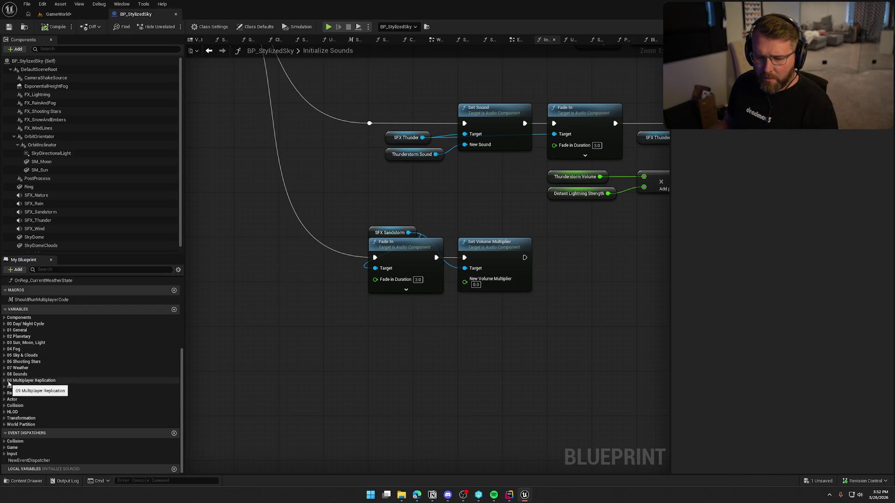
# Step: Find all references to the Static Weather variable in the 07 Weather category
pyautogui.click(5, 368)
pyautogui.scroll(-3, 82, 399)
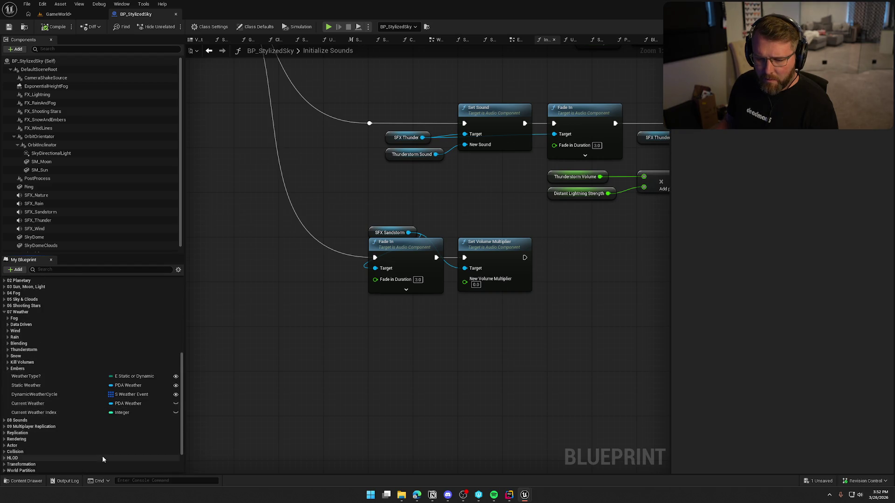
pyautogui.click(31, 387)
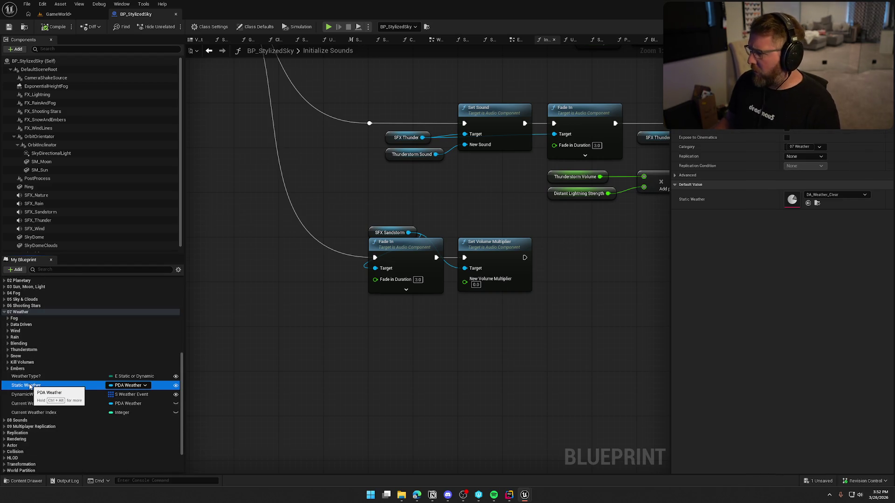
pyautogui.rightClick(30, 386)
pyautogui.moveTo(85, 409)
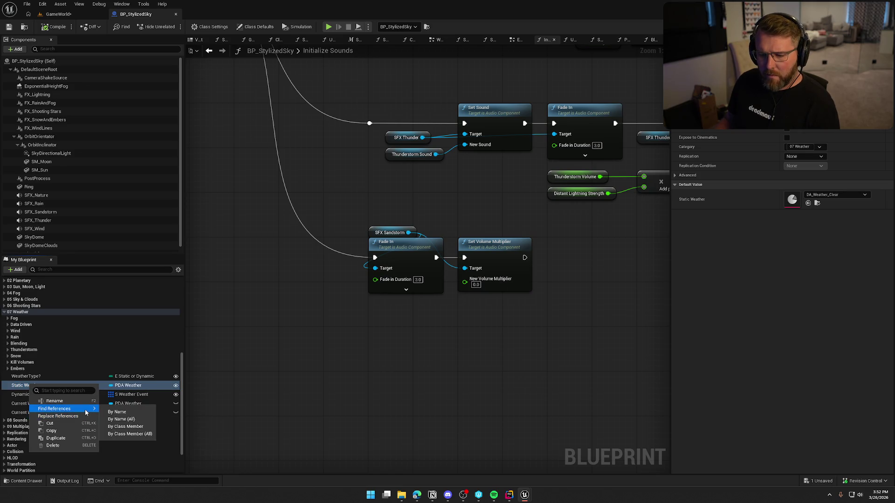
pyautogui.click(139, 428)
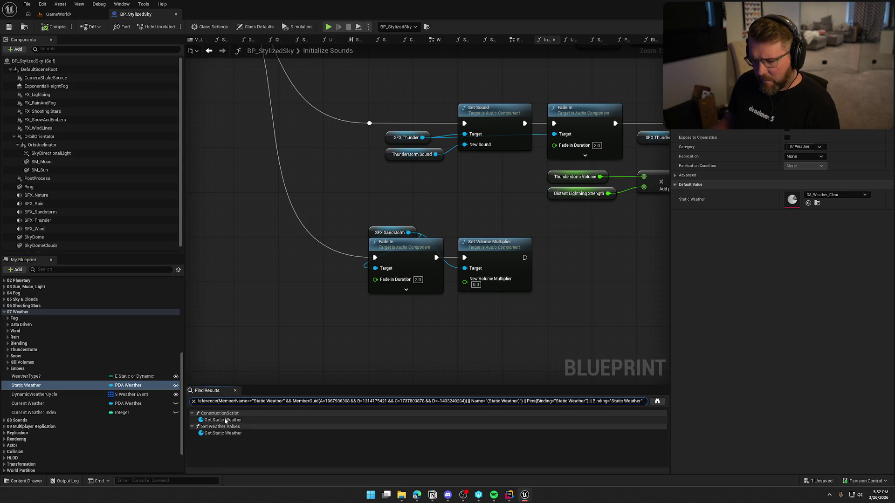
# Step: Inspect the Static Weather uses in ConstructionScript, Set Weather Values and Update Current Weather
pyautogui.click(225, 421)
pyautogui.click(228, 433)
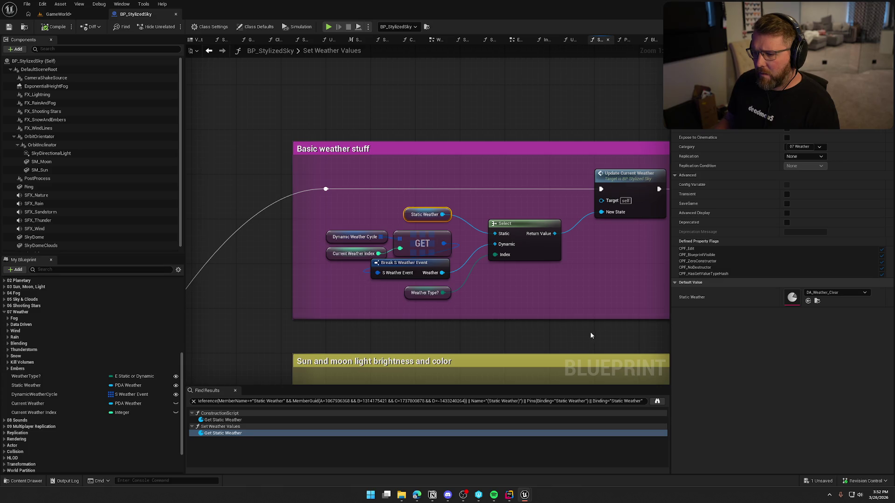
pyautogui.moveTo(590, 336); pyautogui.dragTo(421, 319)
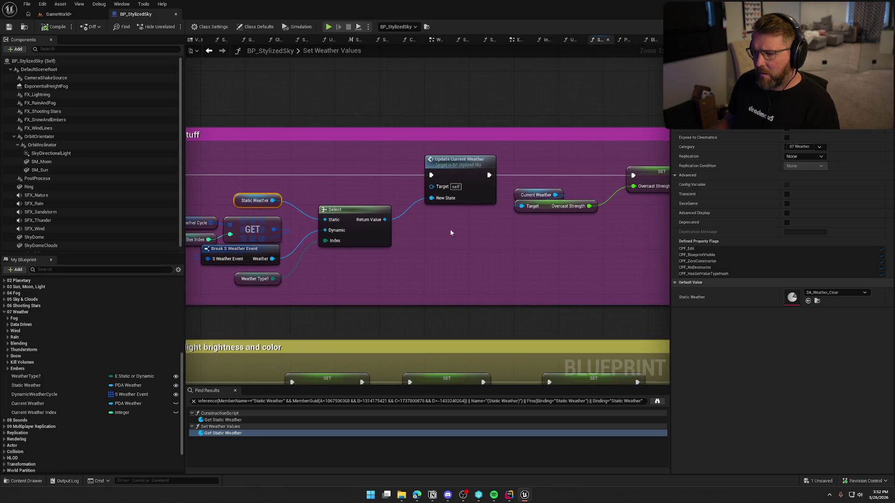
pyautogui.doubleClick(460, 164)
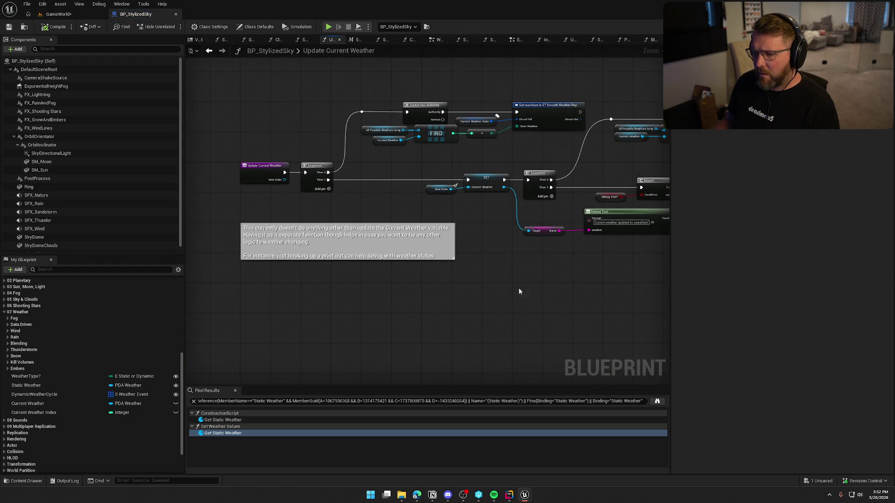
pyautogui.moveTo(624, 286); pyautogui.dragTo(377, 329)
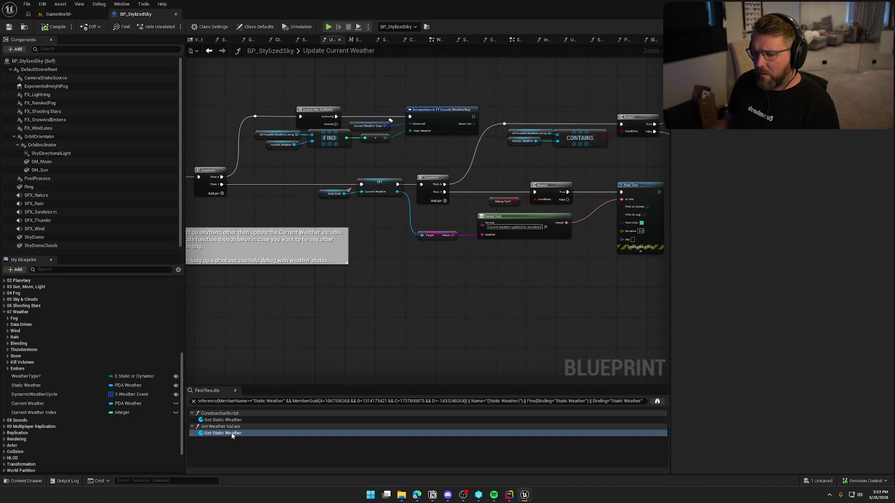
pyautogui.doubleClick(229, 433)
pyautogui.moveTo(397, 249)
pyautogui.mouseDown()
pyautogui.moveTo(289, 223)
pyautogui.moveTo(200, 221)
pyautogui.mouseUp()
pyautogui.moveTo(372, 219)
pyautogui.mouseDown()
pyautogui.moveTo(248, 205)
pyautogui.moveTo(270, 219)
pyautogui.moveTo(216, 219)
pyautogui.moveTo(376, 217)
pyautogui.moveTo(364, 160)
pyautogui.mouseUp()
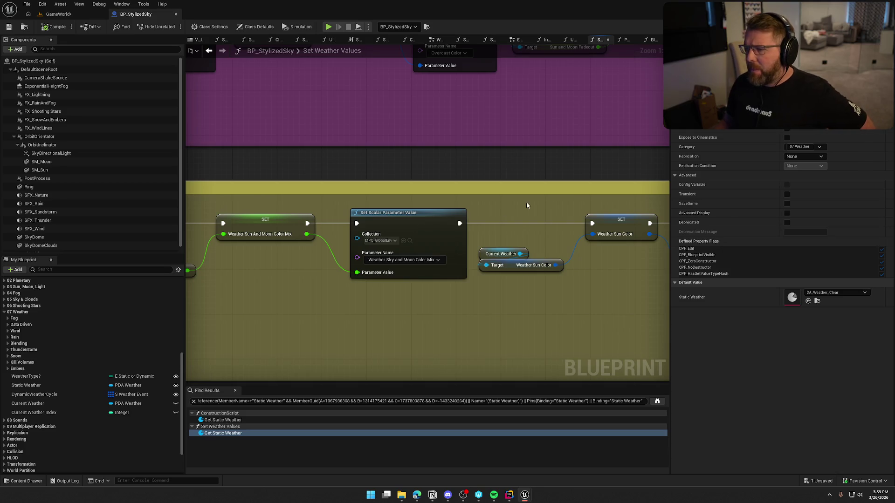
# Step: Navigate back through the graph history to Initialize Sounds' rain nodes
pyautogui.click(208, 51)
pyautogui.click(208, 52)
pyautogui.click(208, 52)
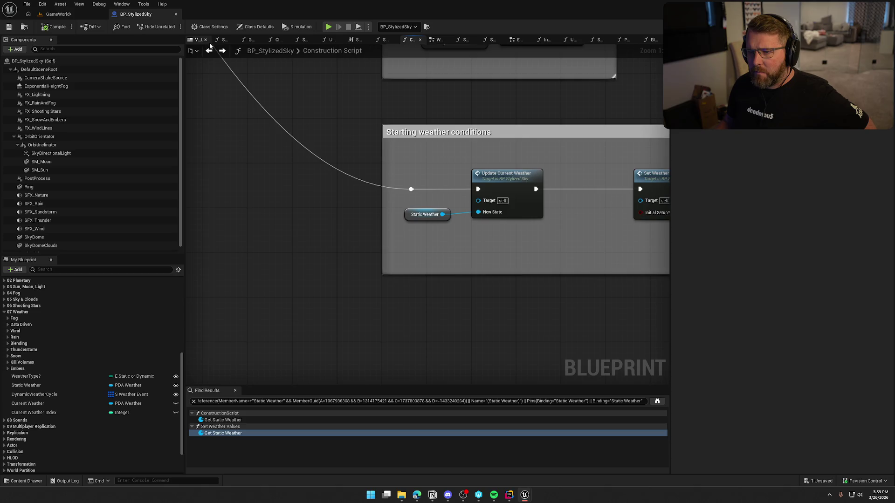
pyautogui.click(208, 52)
pyautogui.moveTo(514, 210)
pyautogui.mouseDown()
pyautogui.moveTo(490, 210)
pyautogui.moveTo(390, 303)
pyautogui.mouseUp()
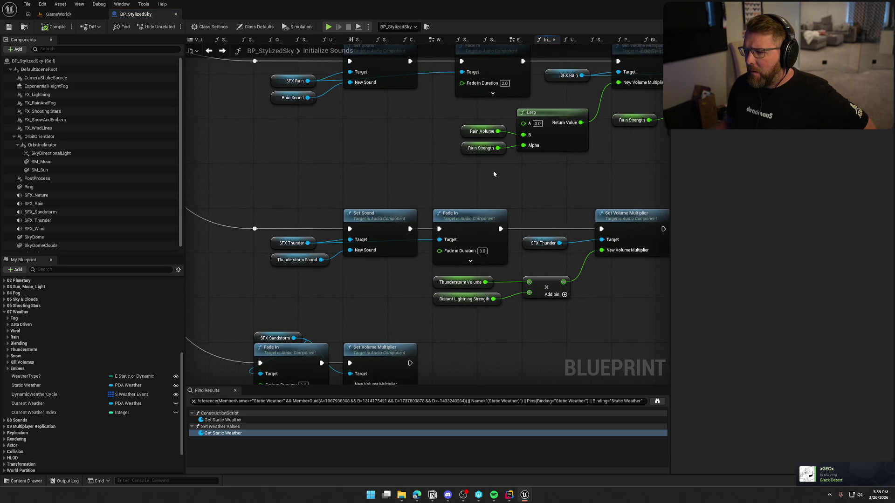
# Step: Find Rain Volume's references and open its getter inside Update Sound Volumes, viewing the entry and Sequence
pyautogui.moveTo(493, 171); pyautogui.dragTo(394, 212)
pyautogui.click(367, 175)
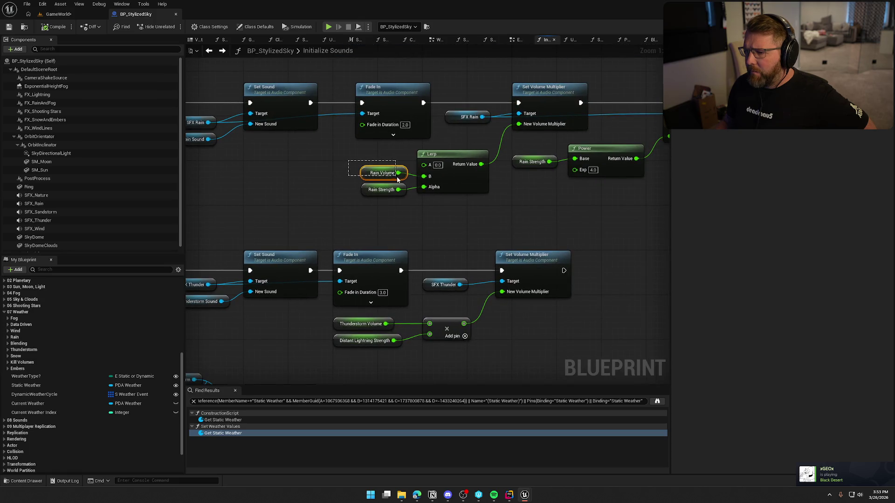
pyautogui.rightClick(369, 175)
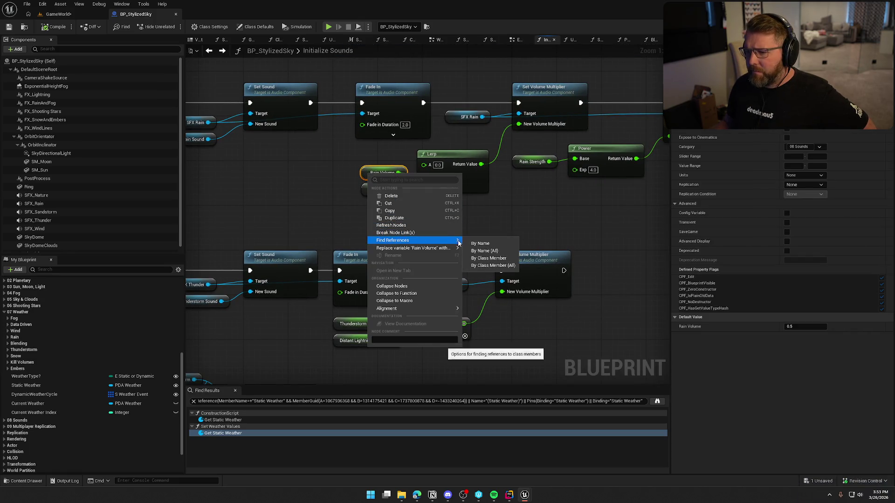
pyautogui.click(494, 266)
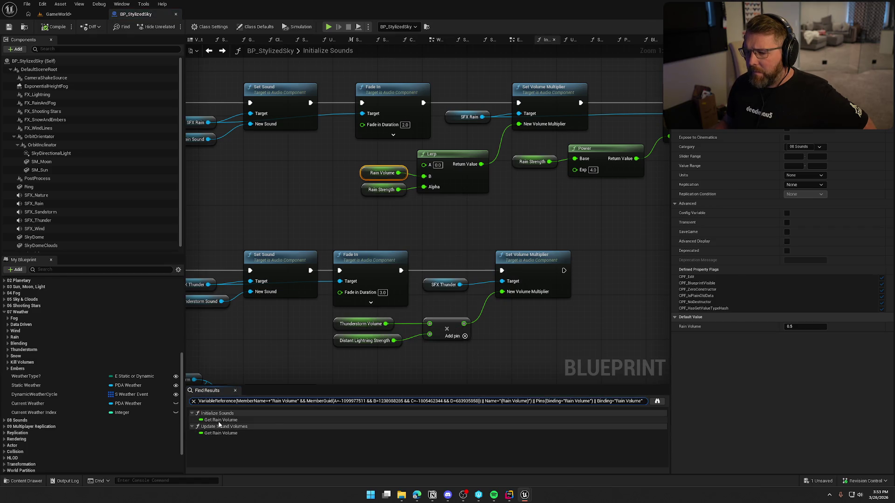
pyautogui.click(236, 434)
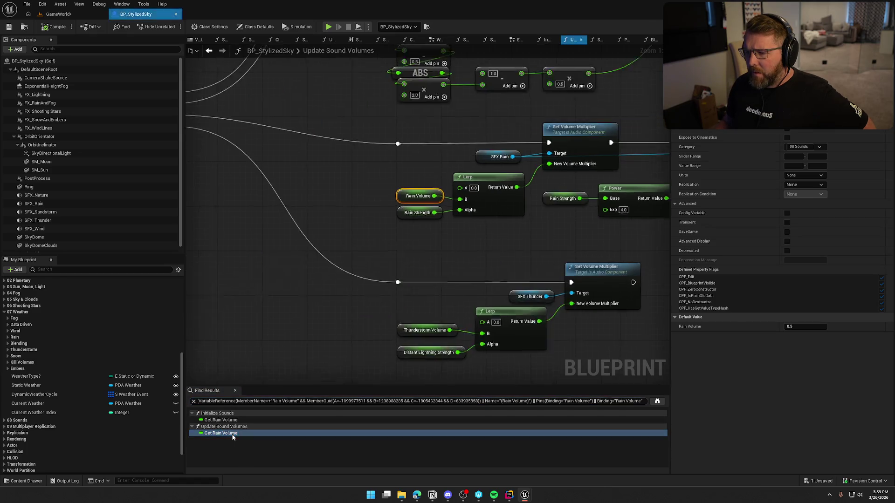
pyautogui.moveTo(437, 266)
pyautogui.mouseDown()
pyautogui.moveTo(563, 300)
pyautogui.moveTo(662, 289)
pyautogui.moveTo(278, 300)
pyautogui.moveTo(424, 249)
pyautogui.moveTo(434, 140)
pyautogui.mouseUp()
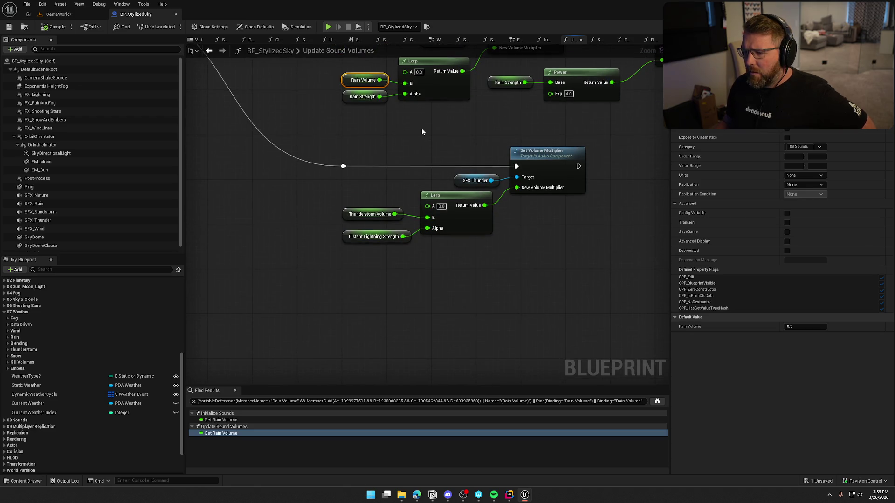
pyautogui.moveTo(422, 130)
pyautogui.mouseDown()
pyautogui.moveTo(433, 230)
pyautogui.moveTo(242, 265)
pyautogui.moveTo(608, 304)
pyautogui.moveTo(754, 212)
pyautogui.mouseUp()
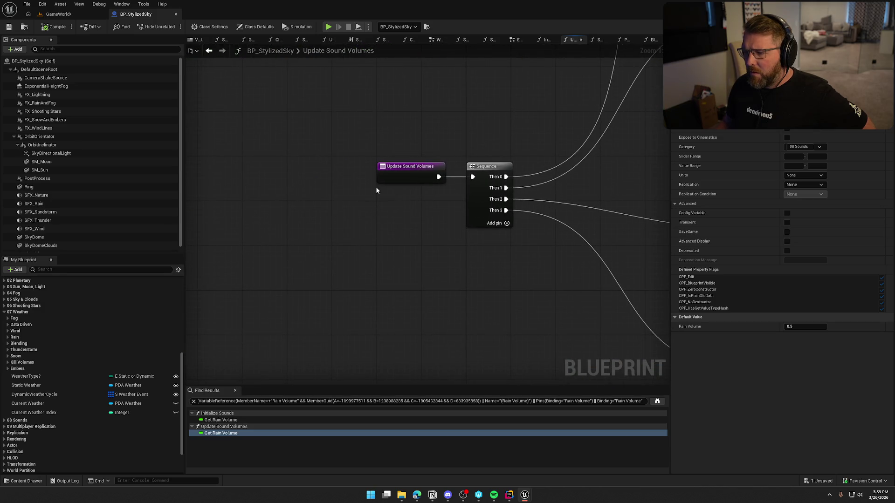
# Step: List every call of Update Sound Volumes and jump to its call in WeatherGraph
pyautogui.rightClick(399, 174)
pyautogui.moveTo(433, 245)
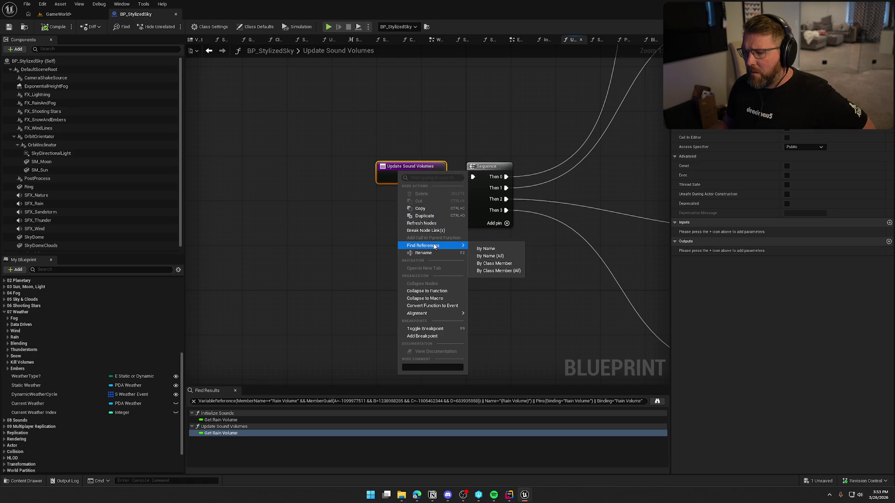
pyautogui.click(488, 265)
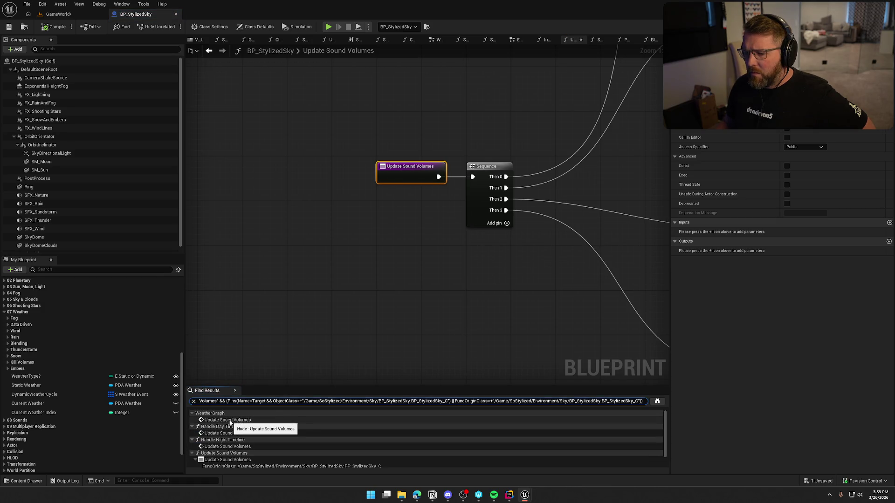
pyautogui.click(230, 421)
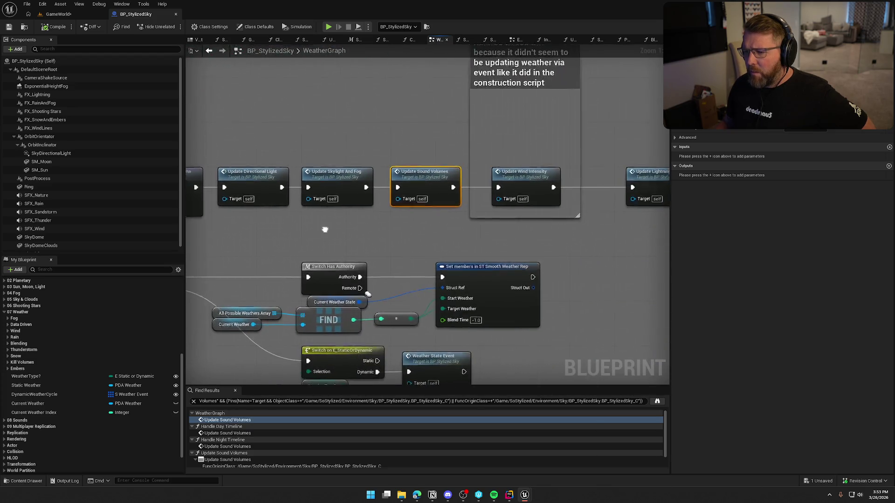
# Step: Open Update Sound Volumes from its call to view the volume nodes, then return beside Weather Blend Timeline
pyautogui.moveTo(443, 227)
pyautogui.mouseDown()
pyautogui.moveTo(439, 307)
pyautogui.moveTo(339, 281)
pyautogui.mouseUp()
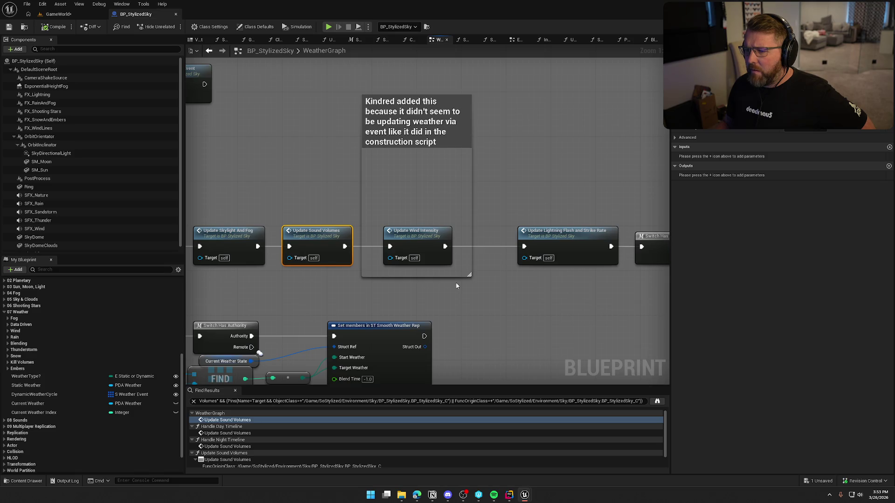
pyautogui.moveTo(458, 276)
pyautogui.mouseDown()
pyautogui.moveTo(485, 232)
pyautogui.moveTo(286, 222)
pyautogui.moveTo(552, 232)
pyautogui.mouseUp()
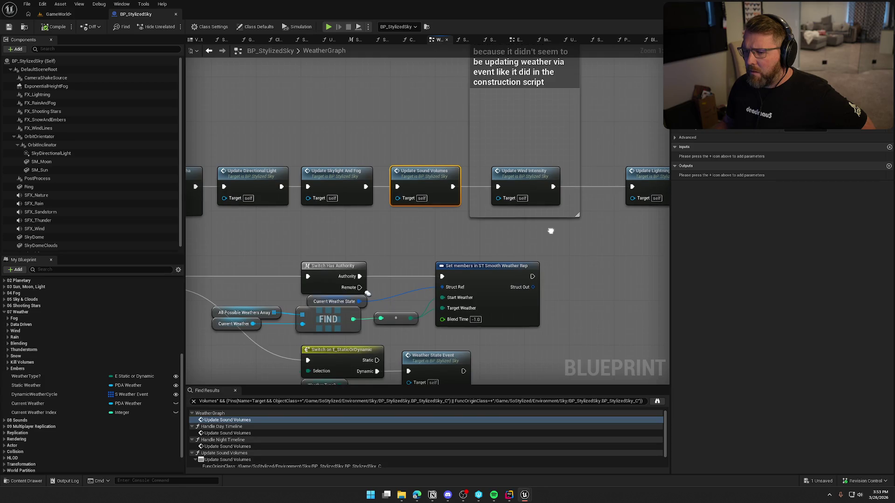
pyautogui.moveTo(373, 236); pyautogui.dragTo(396, 236)
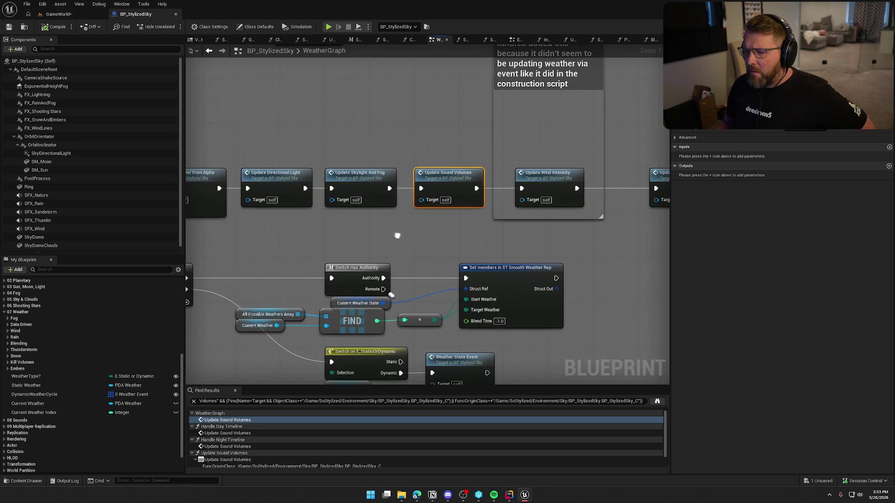
pyautogui.doubleClick(436, 186)
pyautogui.scroll(-3, 526, 290)
pyautogui.moveTo(525, 290)
pyautogui.mouseDown()
pyautogui.moveTo(239, 254)
pyautogui.moveTo(319, 239)
pyautogui.moveTo(355, 375)
pyautogui.moveTo(372, 208)
pyautogui.mouseUp()
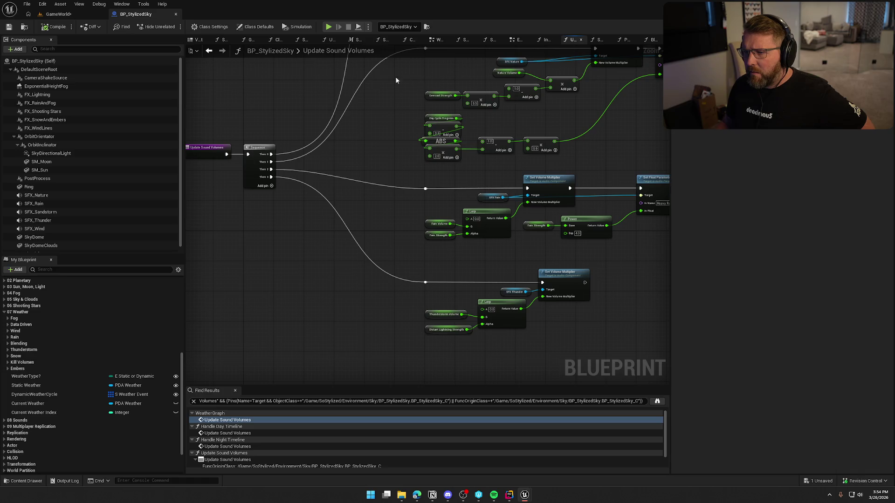
pyautogui.click(209, 53)
pyautogui.moveTo(303, 225)
pyautogui.mouseDown()
pyautogui.moveTo(614, 196)
pyautogui.moveTo(260, 184)
pyautogui.moveTo(533, 196)
pyautogui.mouseUp()
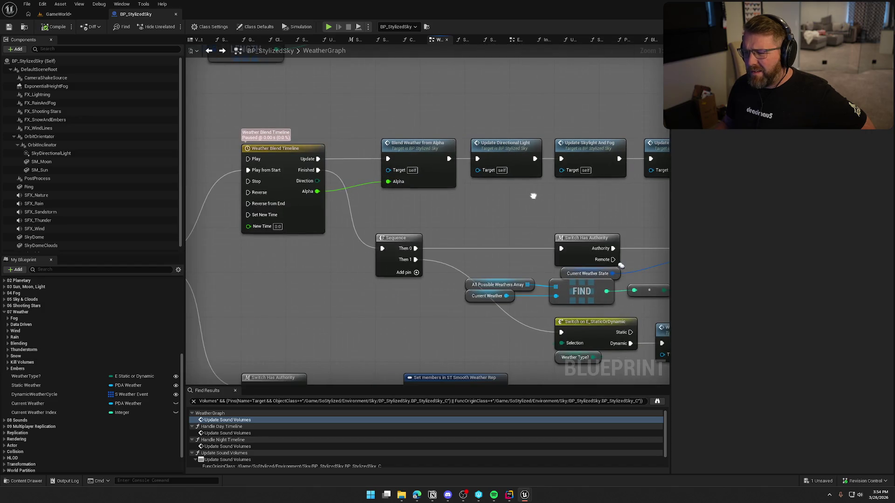
# Step: Open Blend Weather From Alpha and follow its rain and fog strength lerps
pyautogui.moveTo(423, 151); pyautogui.dragTo(413, 152)
pyautogui.doubleClick(413, 148)
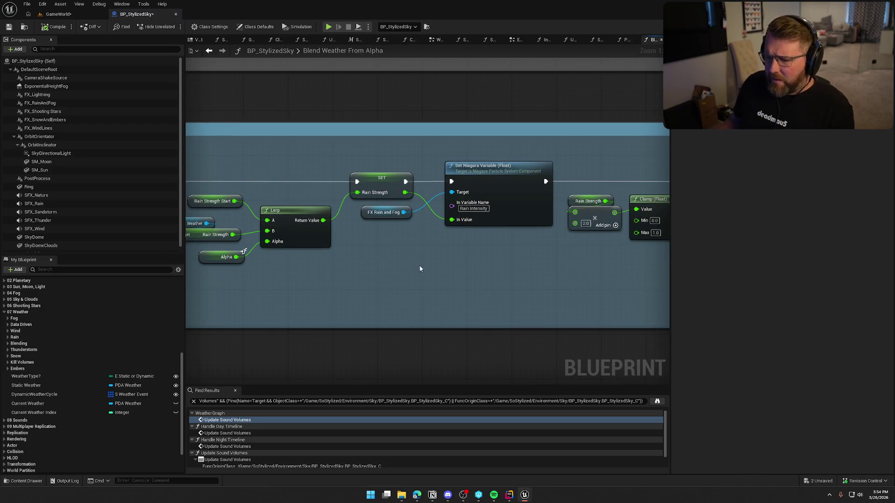
pyautogui.moveTo(420, 266); pyautogui.dragTo(493, 278)
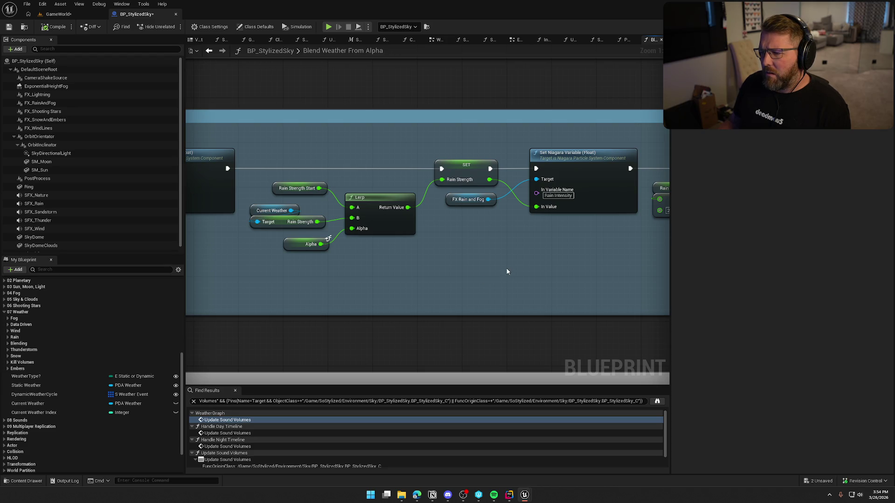
pyautogui.moveTo(578, 250)
pyautogui.mouseDown()
pyautogui.moveTo(366, 258)
pyautogui.moveTo(408, 251)
pyautogui.mouseUp()
pyautogui.moveTo(595, 224)
pyautogui.mouseDown()
pyautogui.moveTo(548, 220)
pyautogui.moveTo(364, 256)
pyautogui.mouseUp()
pyautogui.moveTo(601, 257); pyautogui.dragTo(373, 254)
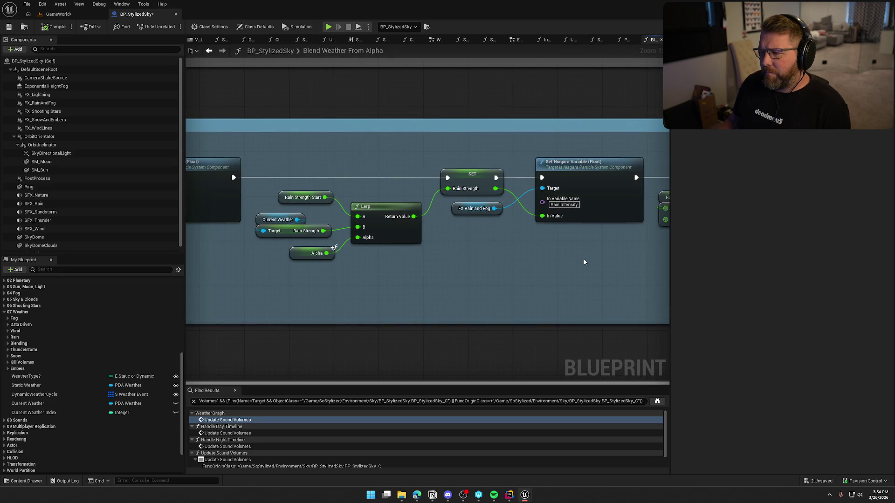
# Step: Reopen Update Sound Volumes from WeatherGraph to view the rain and thunder volume blocks
pyautogui.click(209, 50)
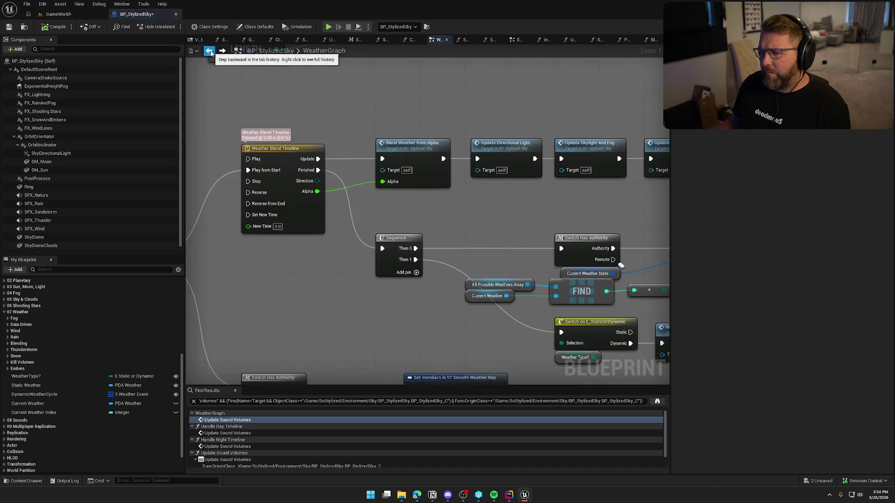
pyautogui.moveTo(401, 211); pyautogui.dragTo(275, 211)
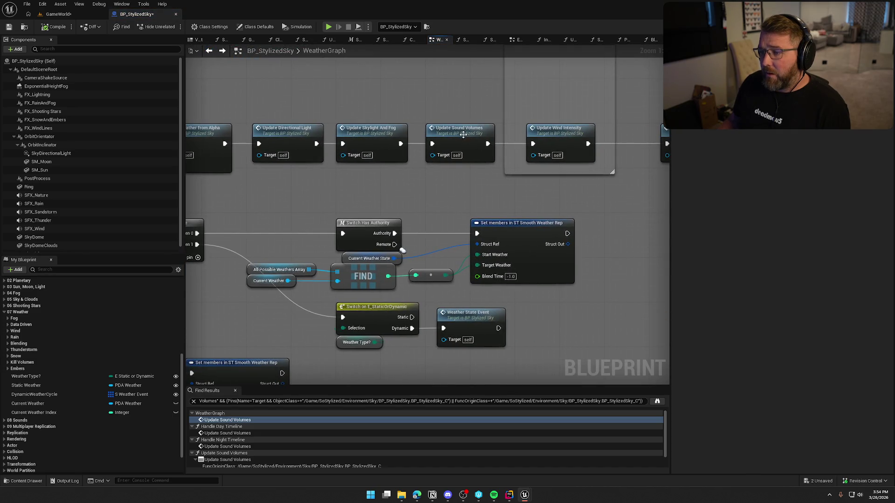
pyautogui.doubleClick(463, 135)
pyautogui.moveTo(443, 250); pyautogui.dragTo(324, 204)
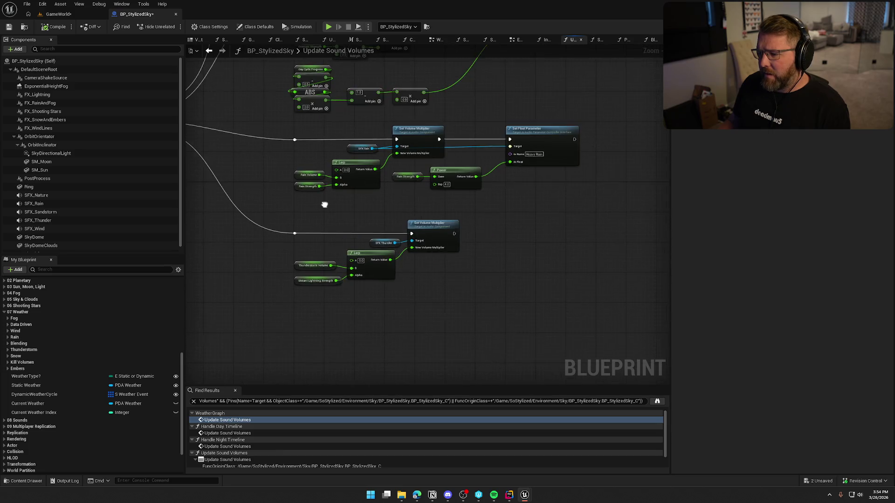
pyautogui.scroll(2, 312, 289)
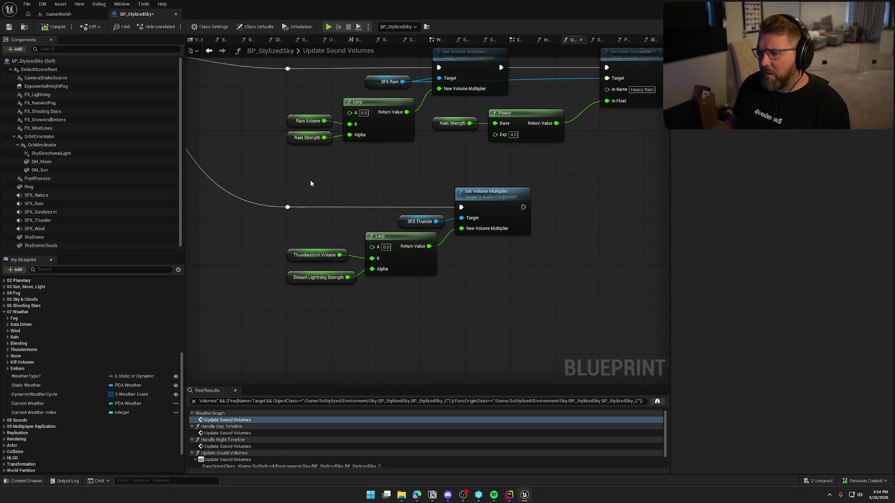
pyautogui.moveTo(317, 180)
pyautogui.mouseDown()
pyautogui.moveTo(359, 250)
pyautogui.moveTo(574, 224)
pyautogui.moveTo(326, 242)
pyautogui.moveTo(402, 275)
pyautogui.mouseUp()
pyautogui.scroll(-2, 402, 247)
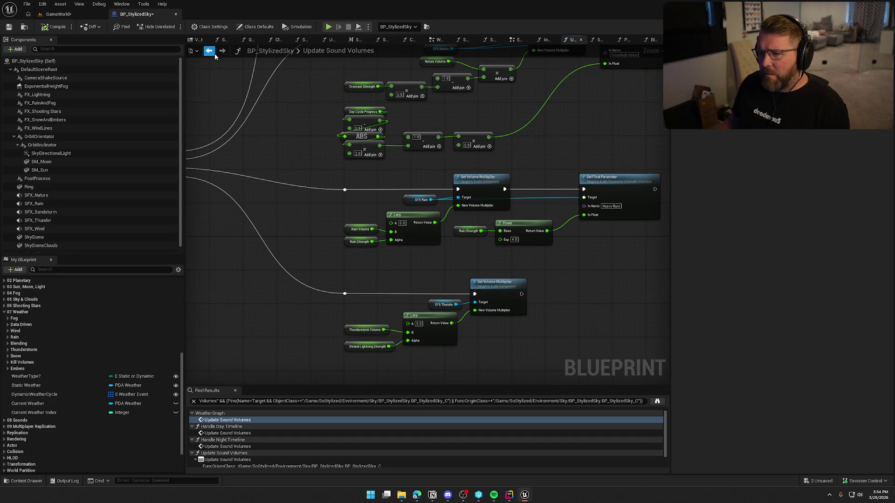
# Step: Review the Rain, Snow and Embers sections of Blend Weather From Alpha and inspect Current Weather
pyautogui.click(209, 50)
pyautogui.doubleClick(200, 161)
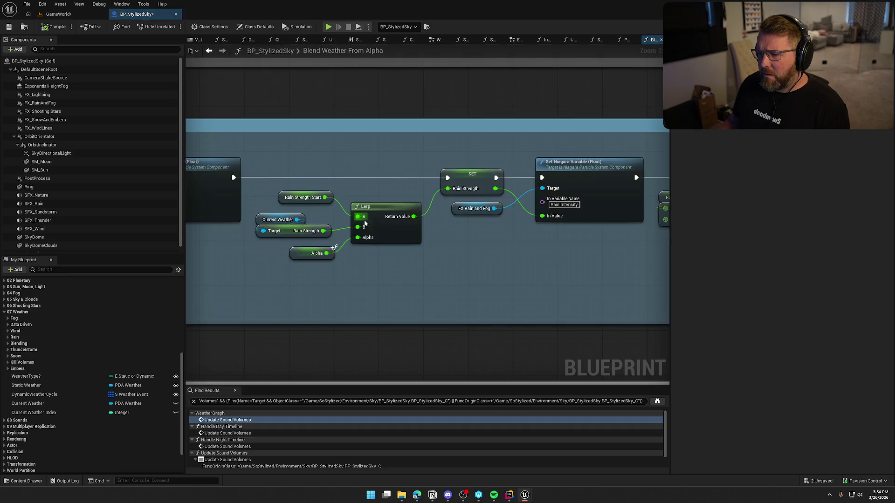
pyautogui.scroll(-4, 431, 280)
pyautogui.moveTo(382, 279); pyautogui.dragTo(637, 169)
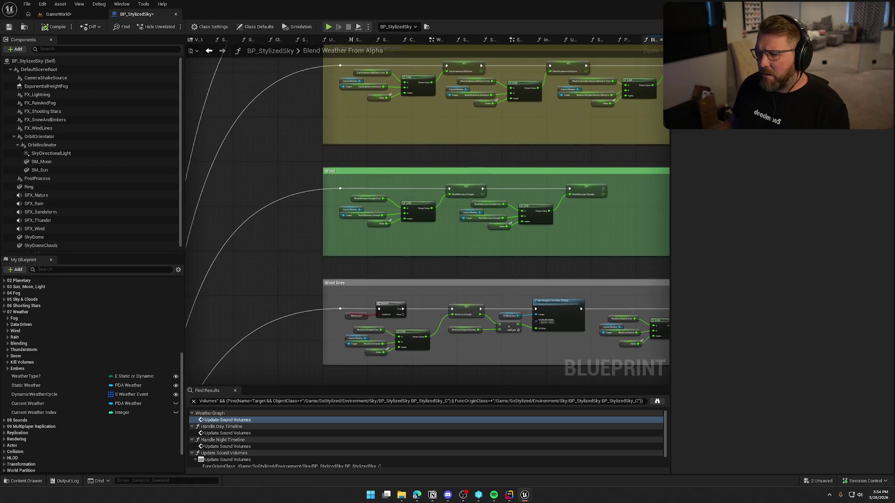
pyautogui.moveTo(298, 373); pyautogui.dragTo(297, 186)
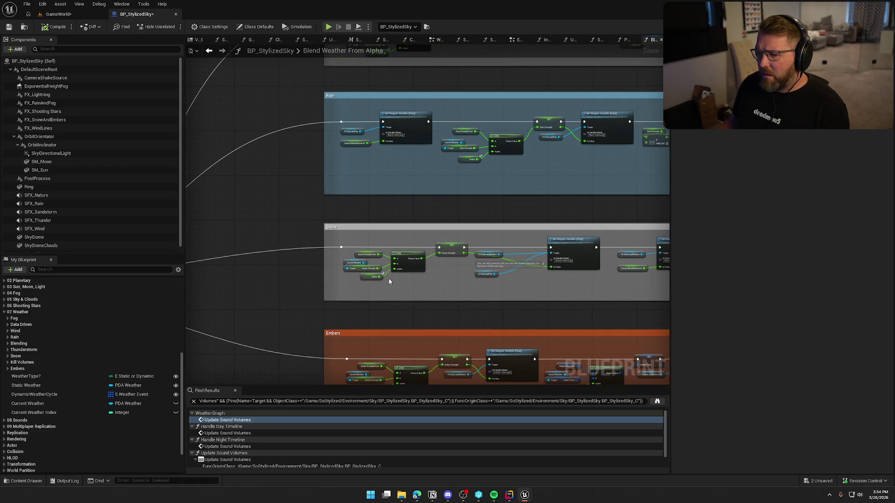
pyautogui.scroll(4, 353, 275)
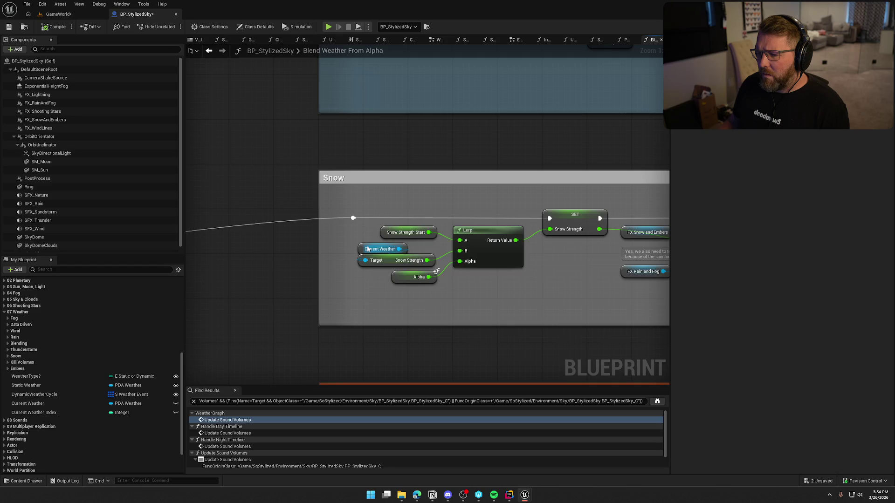
pyautogui.moveTo(368, 249)
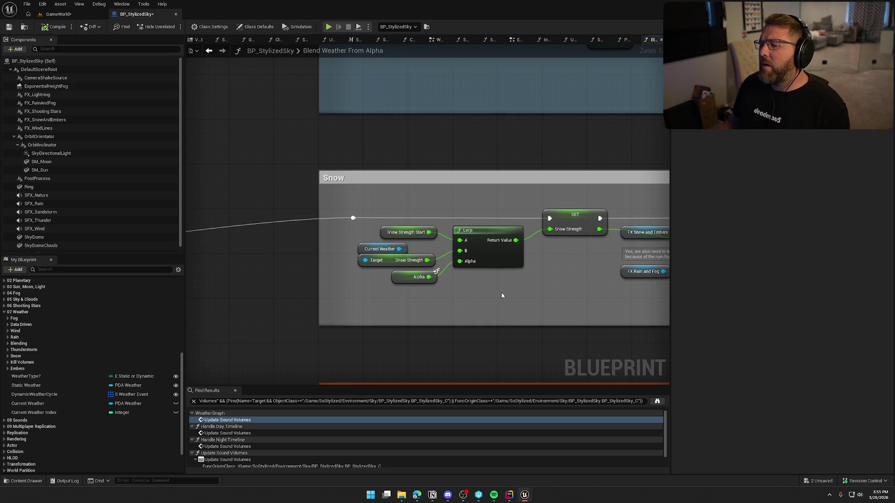
pyautogui.scroll(-3, 502, 296)
pyautogui.moveTo(502, 295)
pyautogui.mouseDown()
pyautogui.moveTo(309, 186)
pyautogui.moveTo(406, 75)
pyautogui.mouseUp()
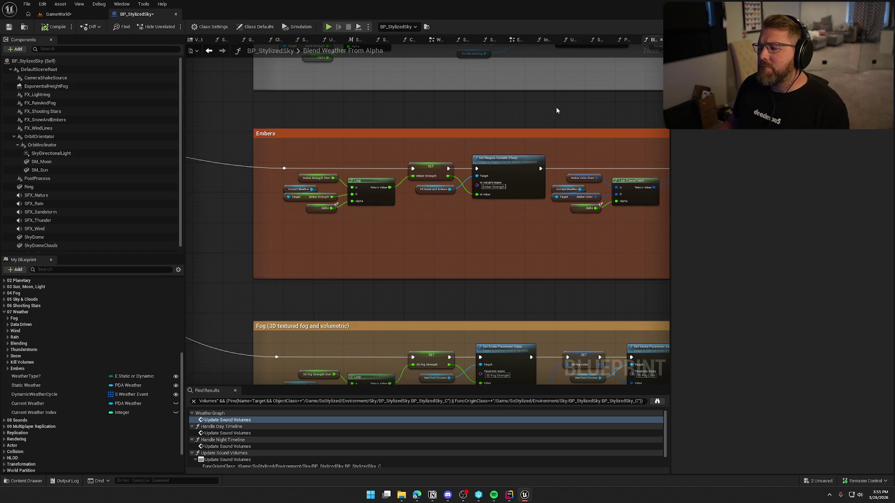
pyautogui.click(289, 190)
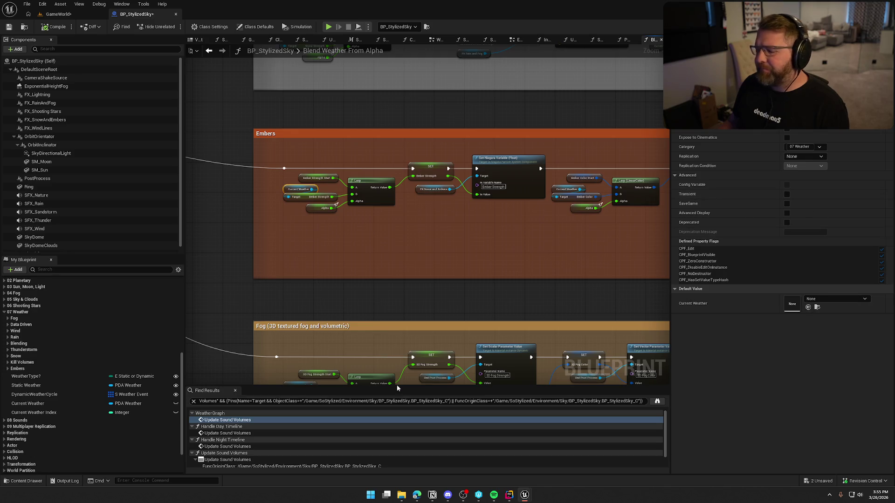
pyautogui.click(57, 14)
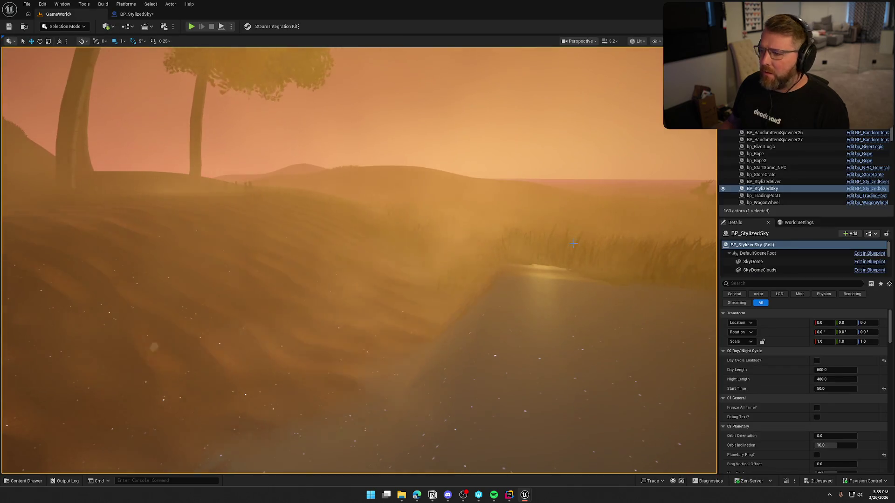
# Step: Open DA_Weather_Sandstorm by browsing to the Static Weather asset under 07 Weather
pyautogui.scroll(-10, 786, 430)
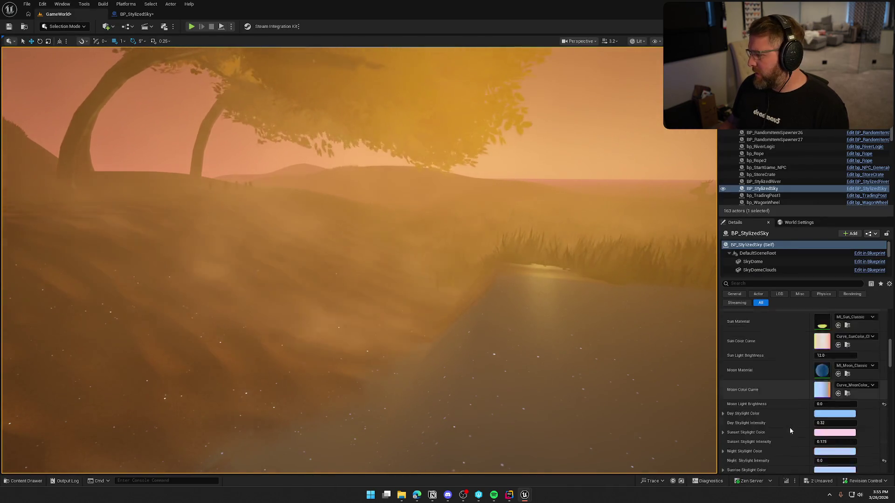
pyautogui.scroll(-10, 792, 427)
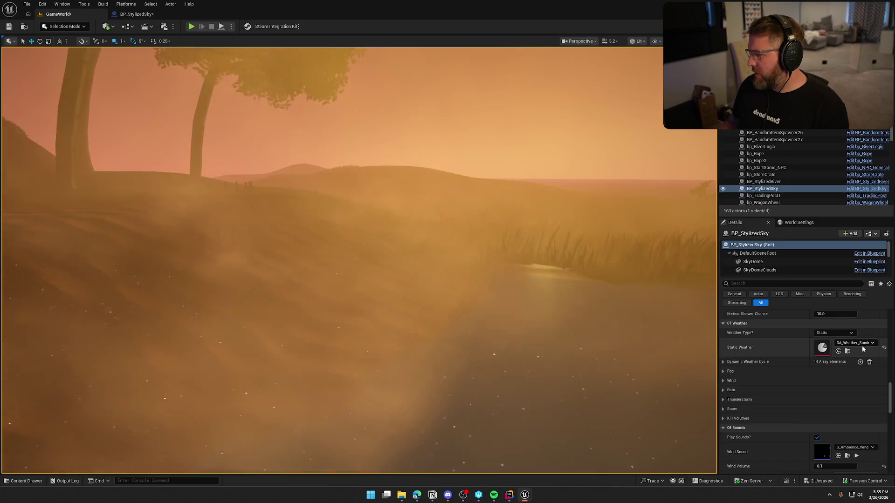
pyautogui.click(847, 352)
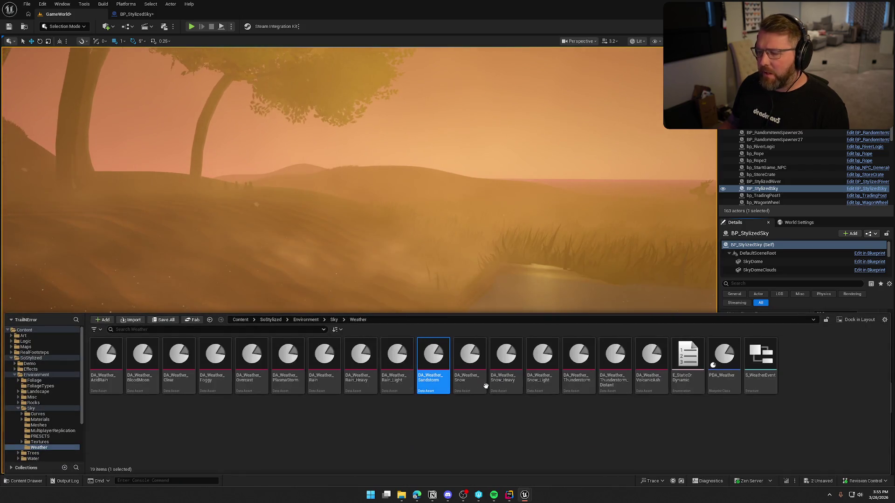
pyautogui.doubleClick(428, 359)
pyautogui.scroll(-5, 522, 306)
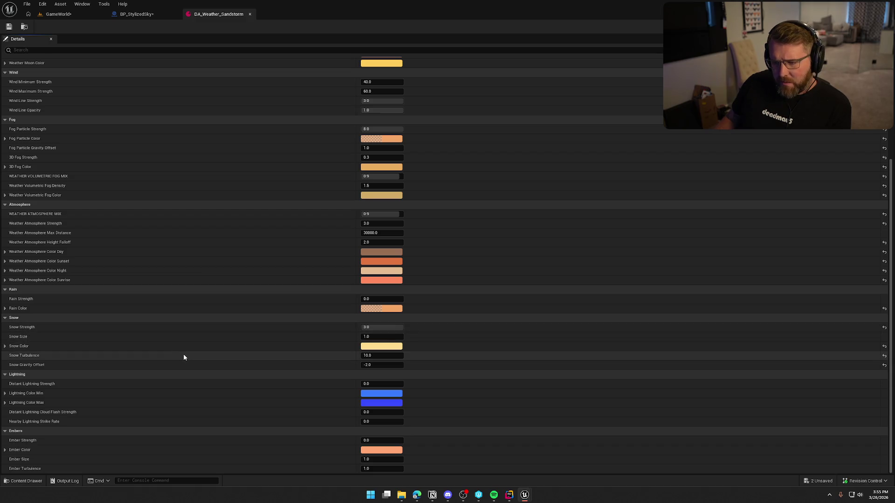
# Step: Return to BP_StylizedSky and open Update Sound Volumes from WeatherGraph
pyautogui.scroll(5, 184, 366)
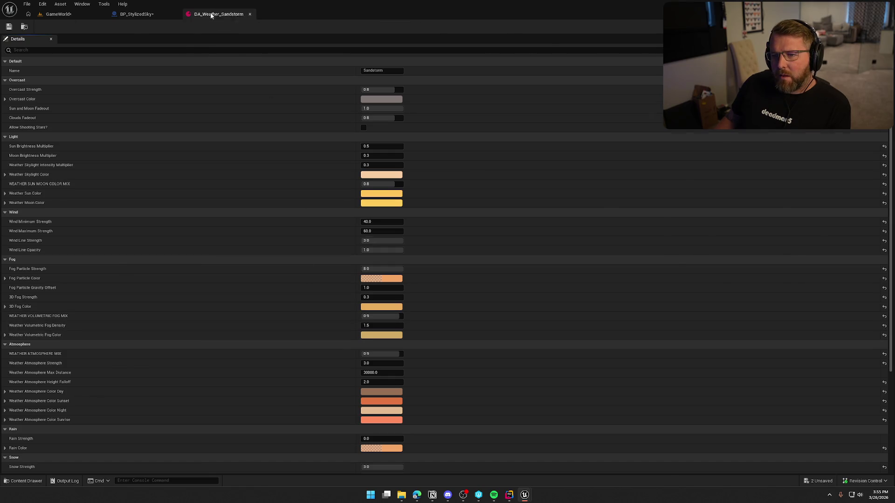
pyautogui.click(250, 14)
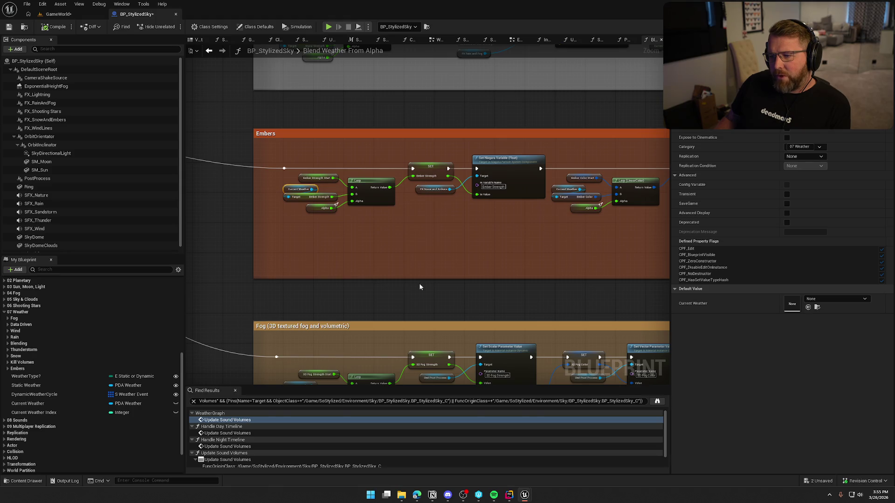
pyautogui.moveTo(419, 286); pyautogui.dragTo(461, 144)
pyautogui.click(210, 51)
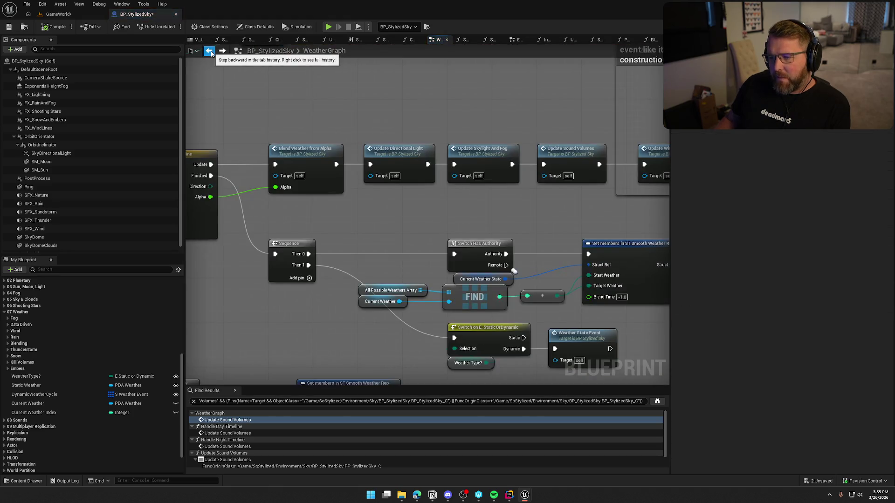
pyautogui.doubleClick(553, 160)
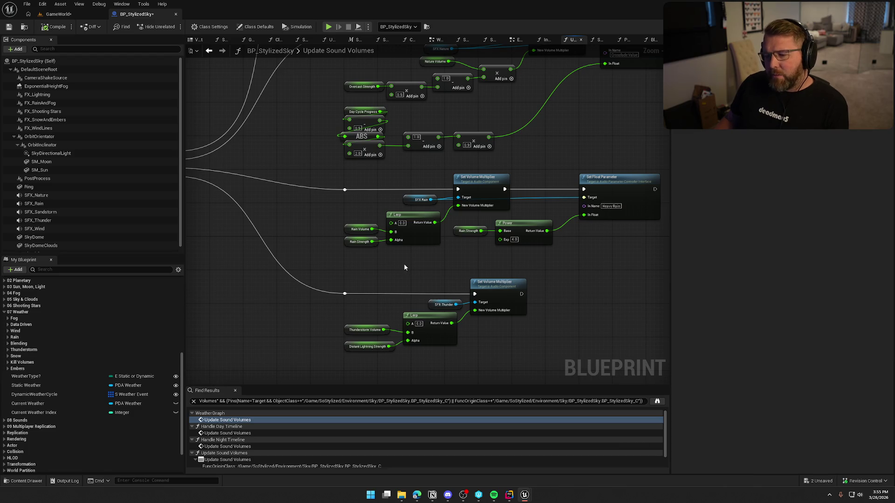
# Step: Reopen DA_Weather_Sandstorm from the Content Drawer, scroll its settings, and return to BP_StylizedSky
pyautogui.hotkey('ctrl', 'space')
pyautogui.doubleClick(438, 360)
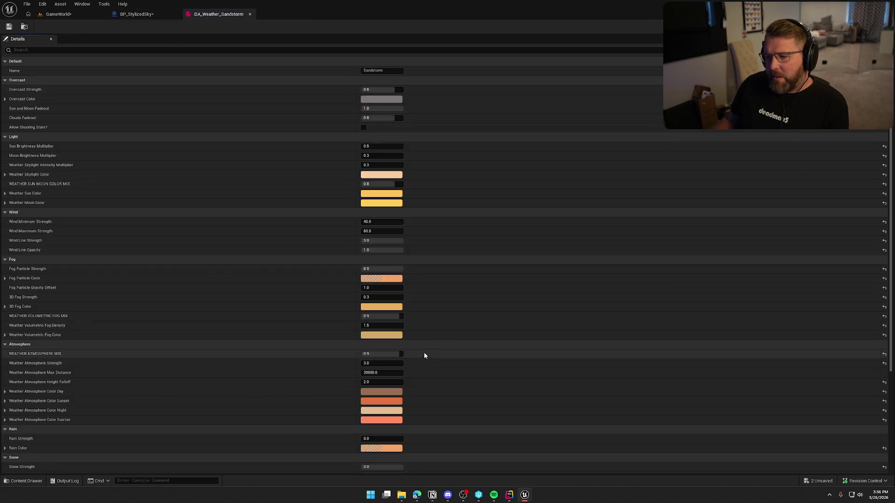
pyautogui.scroll(-3, 138, 340)
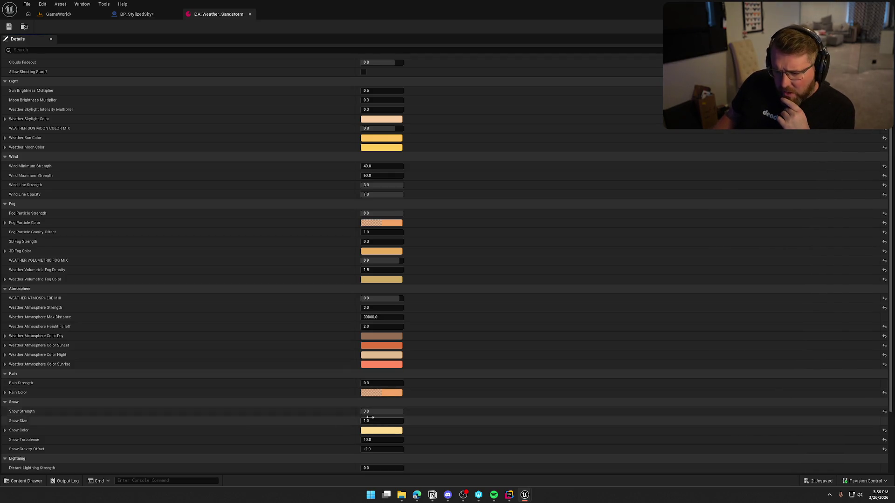
pyautogui.scroll(-1, 157, 447)
pyautogui.scroll(-3, 156, 446)
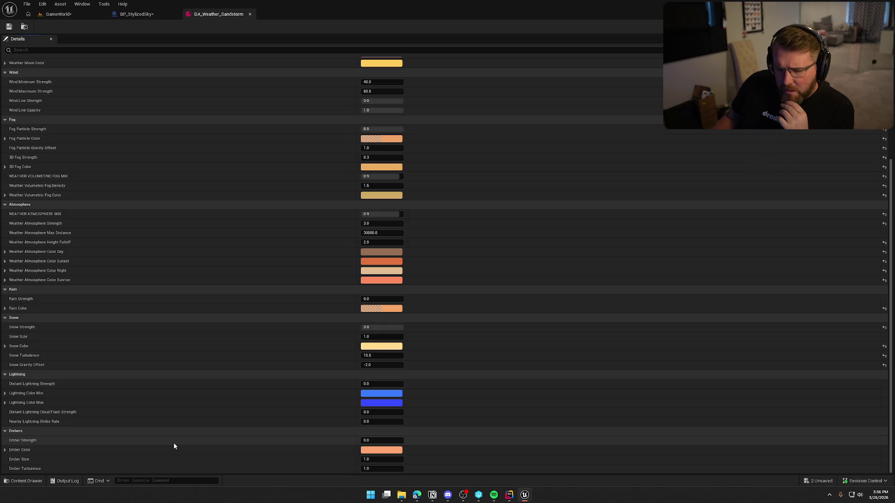
pyautogui.click(132, 14)
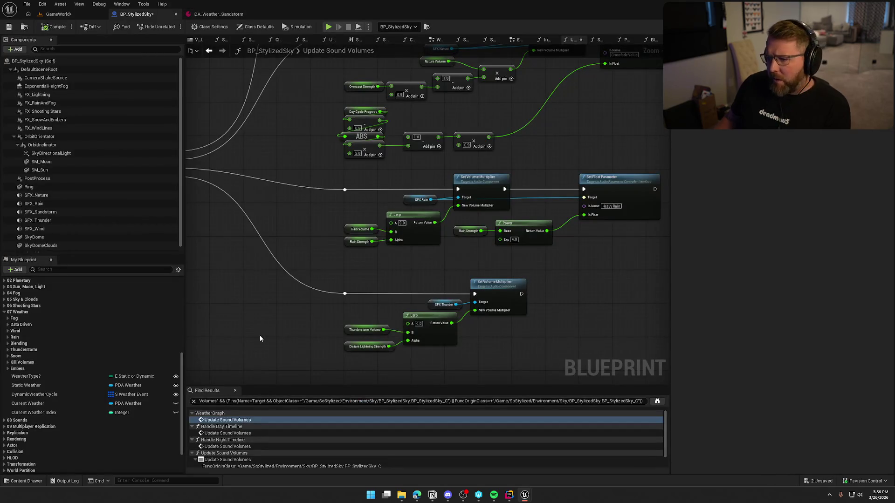
# Step: Add a Then 4 pin to the Sequence and wire a duplicate of the thunder volume nodes to it
pyautogui.moveTo(260, 339); pyautogui.dragTo(332, 247)
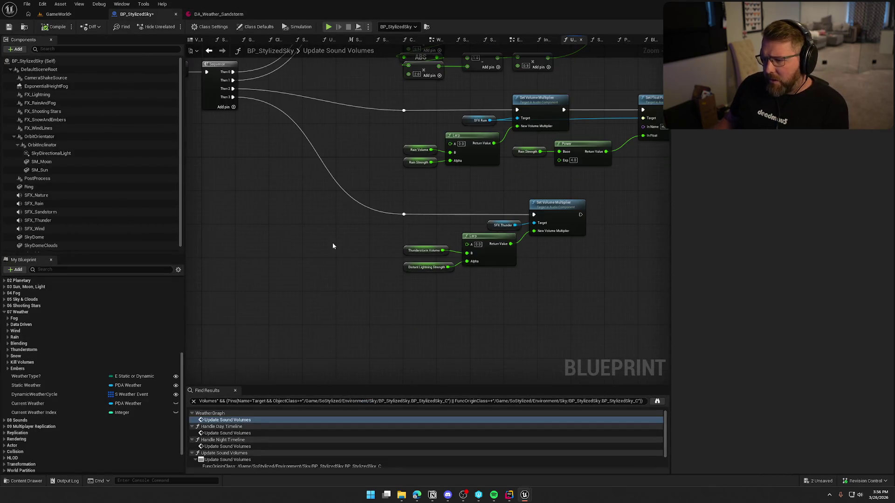
pyautogui.click(233, 106)
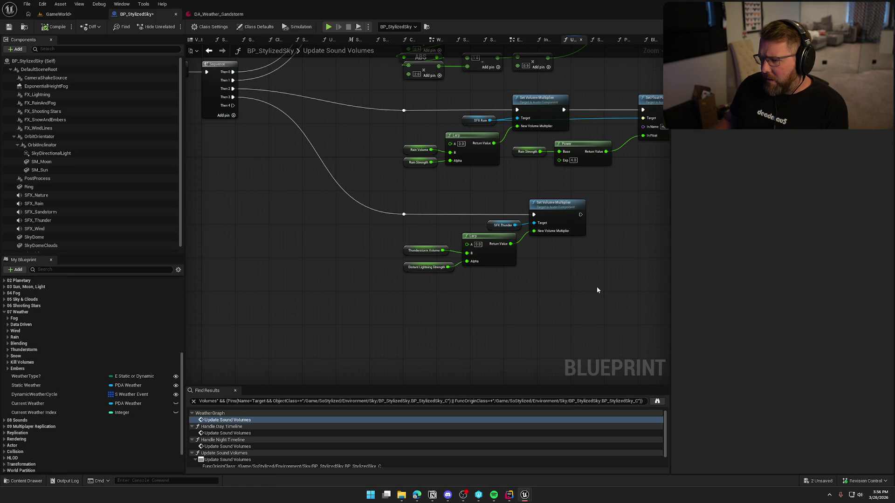
pyautogui.moveTo(591, 283); pyautogui.dragTo(395, 198)
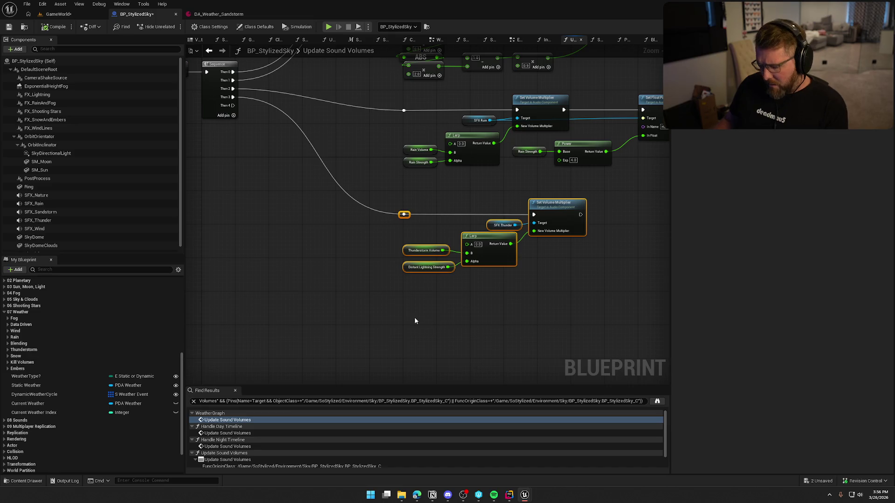
pyautogui.hotkey('ctrl', 'd')
pyautogui.moveTo(362, 299); pyautogui.dragTo(229, 108)
pyautogui.scroll(2, 583, 186)
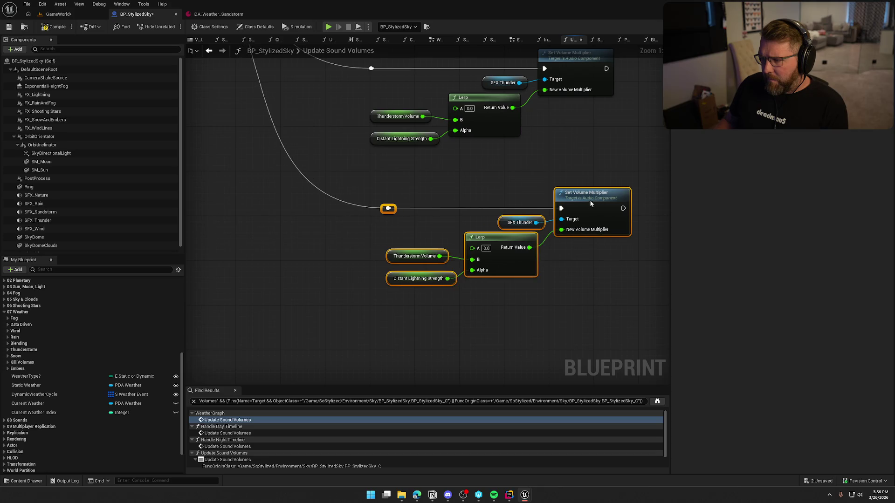
pyautogui.click(580, 304)
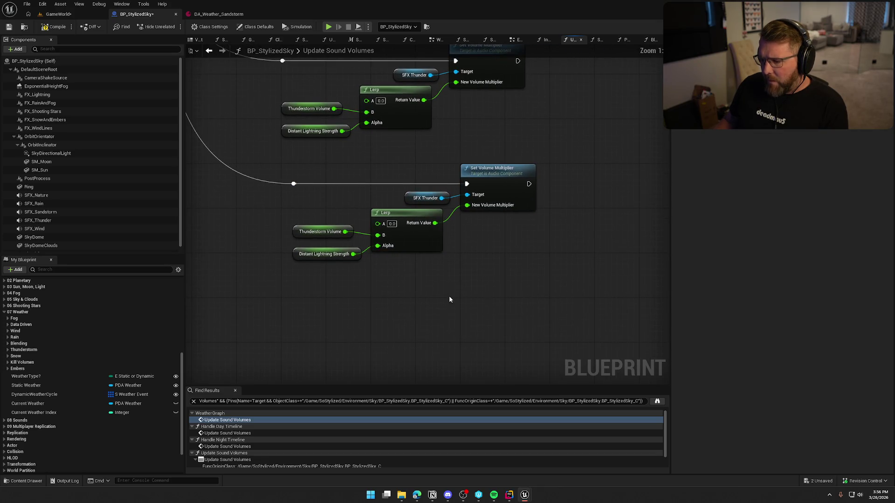
# Step: Retarget the copied Set Volume Multiplier to SFX_Sandstorm, deleting the SFX Thunder reference
pyautogui.moveTo(41, 212); pyautogui.dragTo(507, 189)
pyautogui.click(453, 191)
pyautogui.press('Delete')
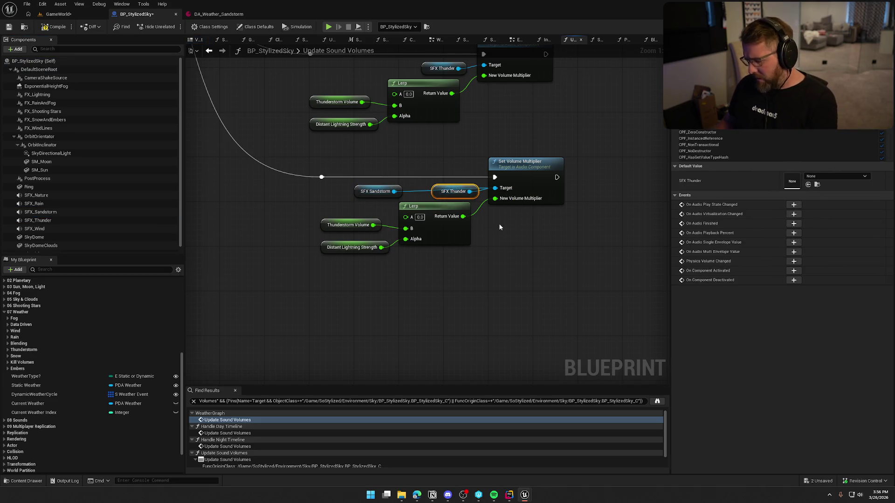
pyautogui.moveTo(371, 197); pyautogui.dragTo(427, 190)
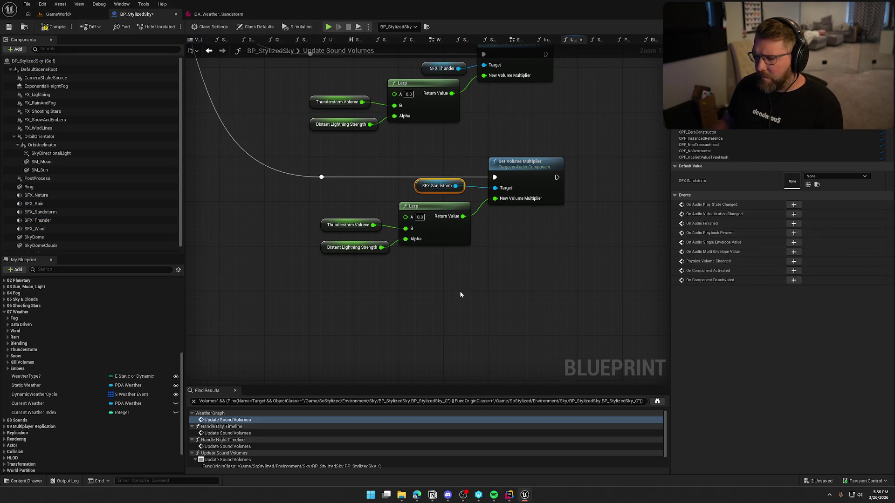
pyautogui.moveTo(460, 295); pyautogui.dragTo(439, 292)
pyautogui.moveTo(409, 188); pyautogui.dragTo(460, 185)
pyautogui.click(396, 141)
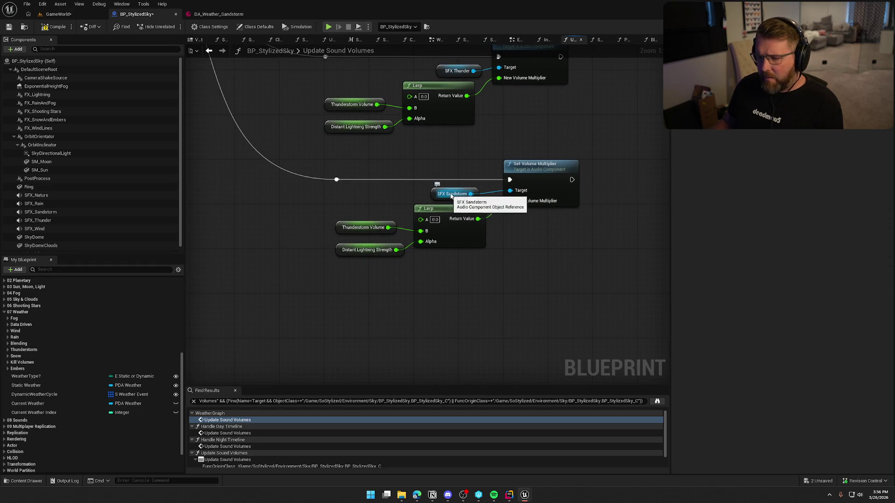
pyautogui.scroll(-1, 8, 312)
pyautogui.click(5, 301)
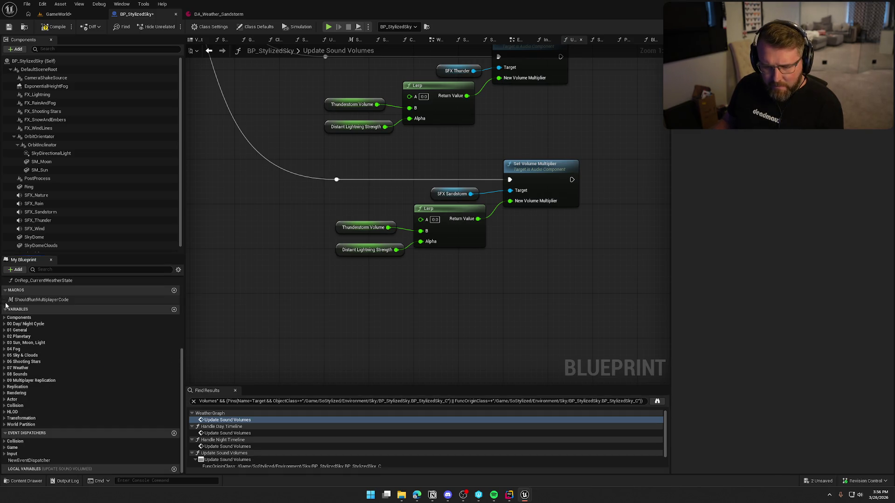
# Step: Feed a Sandstorm Volume getter into the Lerp's B input, replacing Thunderstorm Volume
pyautogui.click(5, 374)
pyautogui.click(4, 374)
pyautogui.scroll(-5, 46, 373)
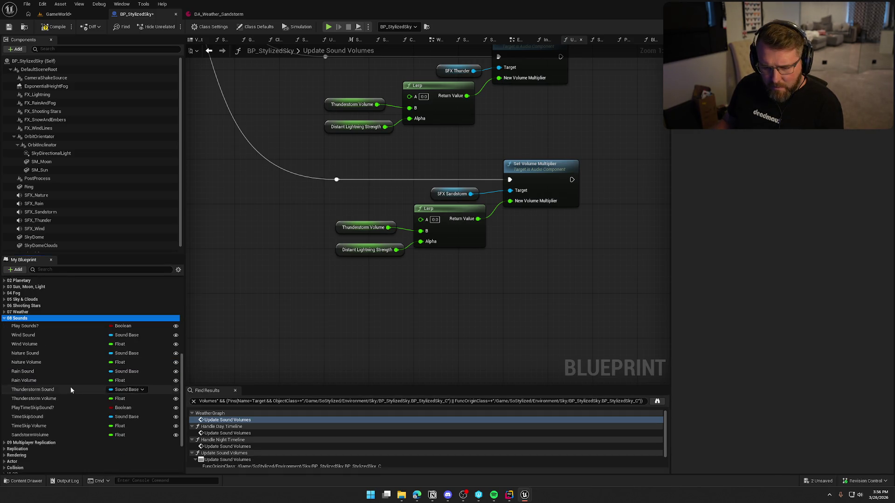
pyautogui.moveTo(70, 435)
pyautogui.mouseDown()
pyautogui.moveTo(306, 203)
pyautogui.moveTo(421, 232)
pyautogui.mouseUp()
pyautogui.moveTo(381, 239)
pyautogui.mouseDown()
pyautogui.moveTo(319, 224)
pyautogui.moveTo(347, 231)
pyautogui.mouseUp()
pyautogui.press('Delete')
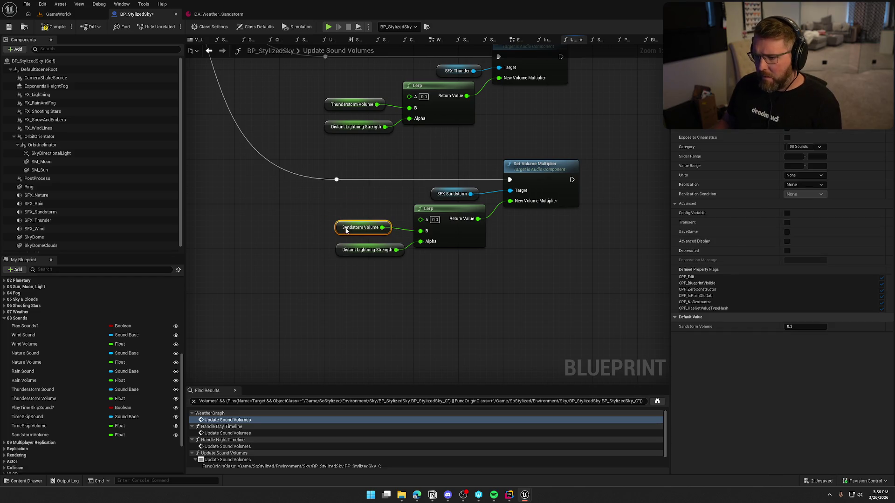
pyautogui.click(308, 320)
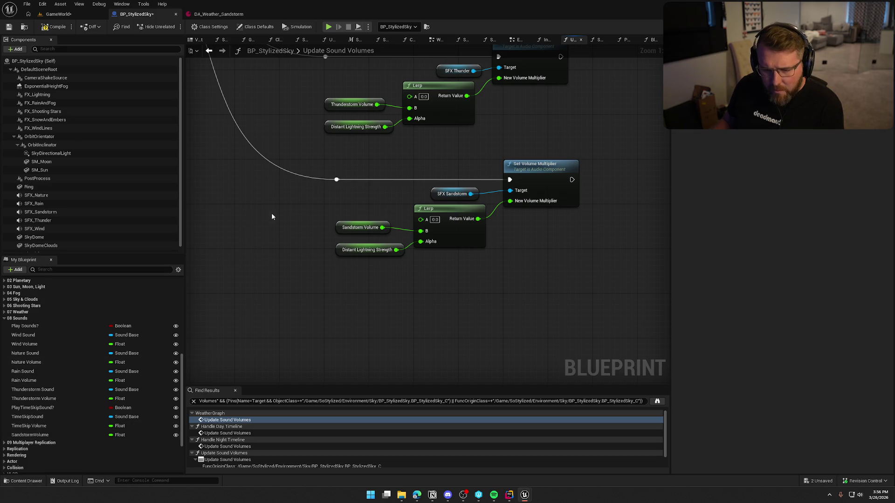
# Step: Browse the weather variables and pan to the Rain Strength getter in the rain volume block
pyautogui.moveTo(302, 161); pyautogui.dragTo(319, 256)
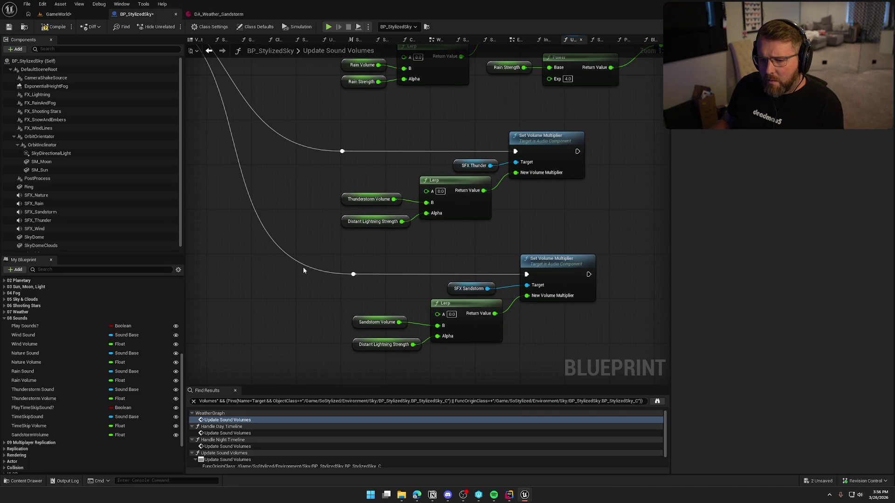
pyautogui.click(19, 312)
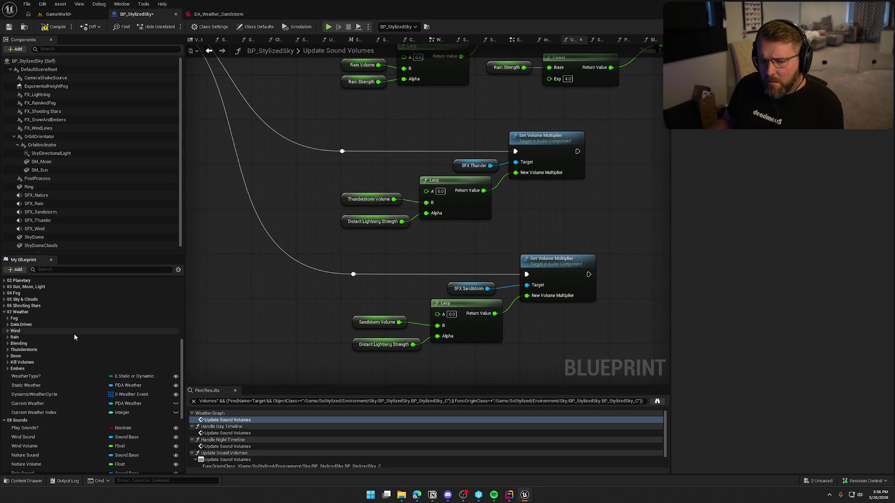
pyautogui.click(8, 356)
pyautogui.click(10, 357)
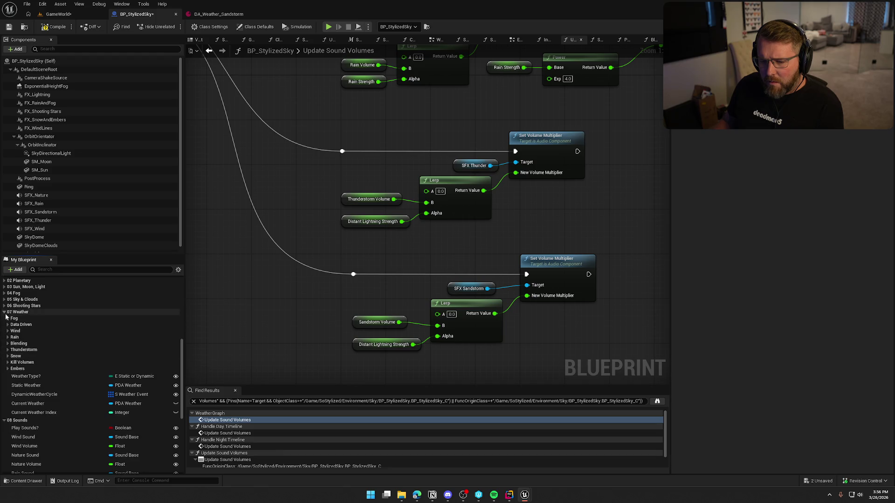
pyautogui.click(19, 312)
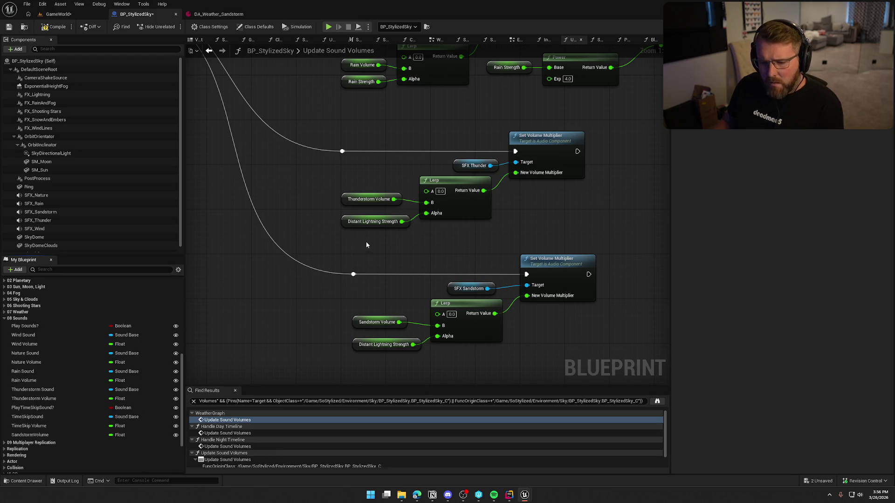
pyautogui.moveTo(374, 244); pyautogui.dragTo(385, 325)
pyautogui.click(354, 163)
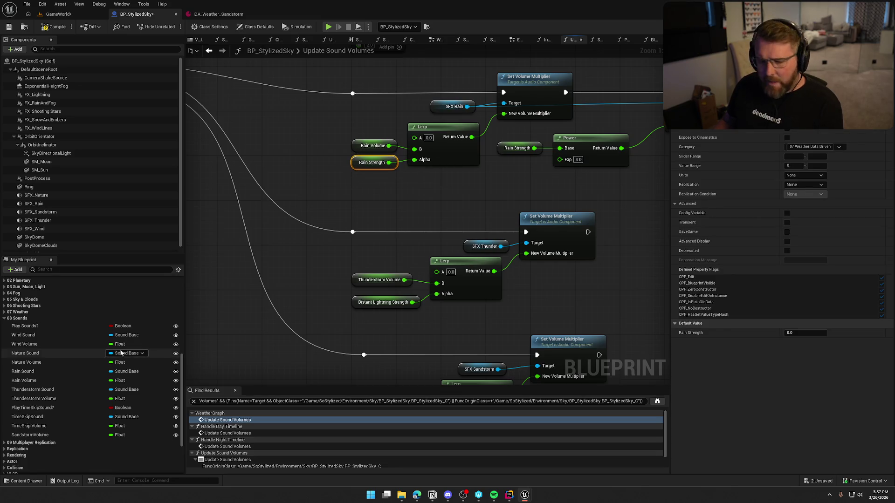
# Step: Place a Snow Strength getter from 07 Weather > Data Driven near the sandstorm Lerp
pyautogui.click(7, 318)
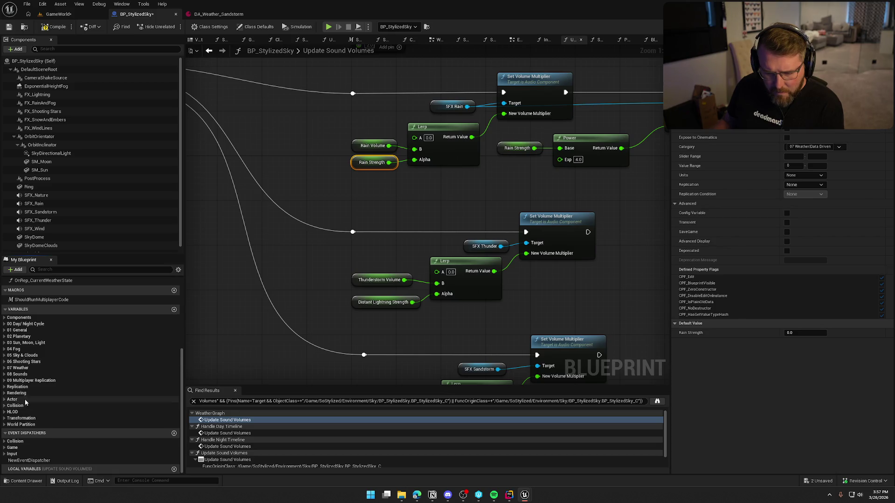
pyautogui.click(6, 368)
pyautogui.click(10, 381)
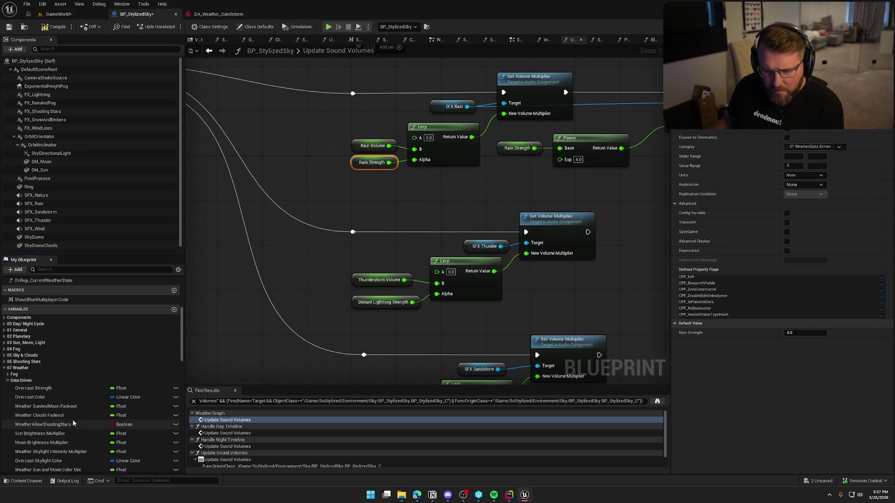
pyautogui.scroll(-5, 71, 420)
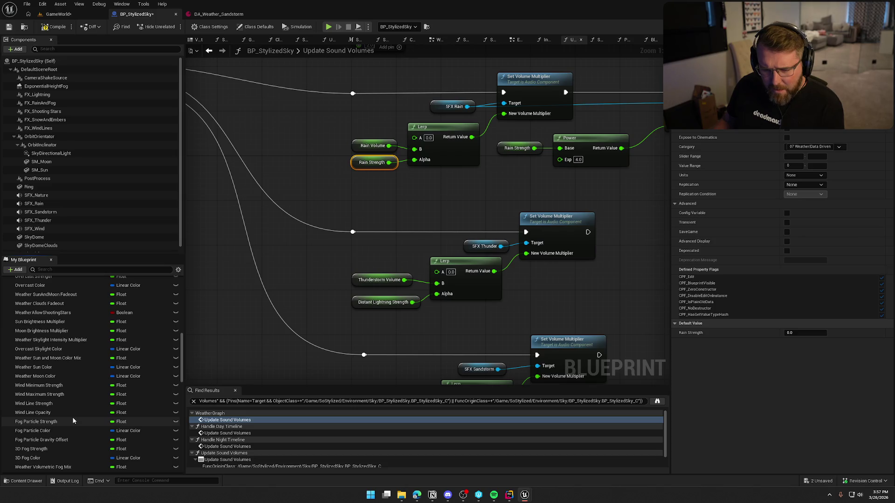
pyautogui.scroll(-10, 73, 421)
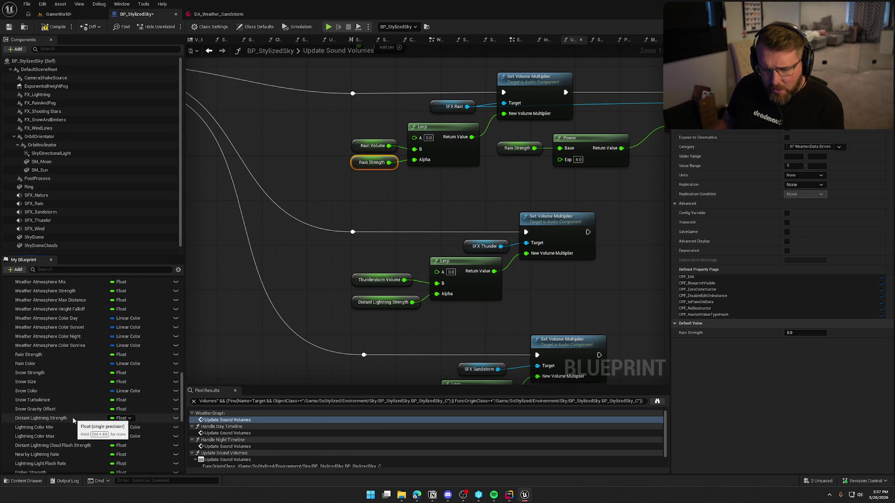
pyautogui.moveTo(35, 373)
pyautogui.mouseDown()
pyautogui.moveTo(309, 335)
pyautogui.moveTo(321, 313)
pyautogui.moveTo(306, 469)
pyautogui.moveTo(301, 349)
pyautogui.moveTo(322, 352)
pyautogui.mouseUp()
pyautogui.moveTo(310, 248)
pyautogui.mouseDown()
pyautogui.moveTo(347, 255)
pyautogui.moveTo(423, 312)
pyautogui.mouseUp()
# Step: Wire Snow Strength into the Lerp Alpha and delete the Distant Lightning Strength node
pyautogui.moveTo(305, 268)
pyautogui.mouseDown()
pyautogui.moveTo(273, 248)
pyautogui.moveTo(282, 299)
pyautogui.mouseUp()
pyautogui.moveTo(278, 250); pyautogui.dragTo(355, 356)
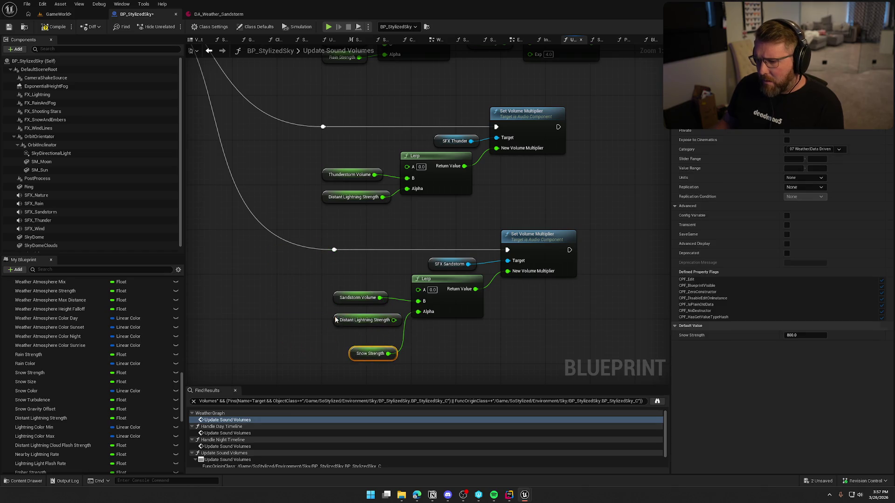
pyautogui.moveTo(335, 320); pyautogui.dragTo(250, 320)
pyautogui.press('Delete')
pyautogui.moveTo(369, 353); pyautogui.dragTo(360, 317)
pyautogui.moveTo(351, 273); pyautogui.dragTo(367, 378)
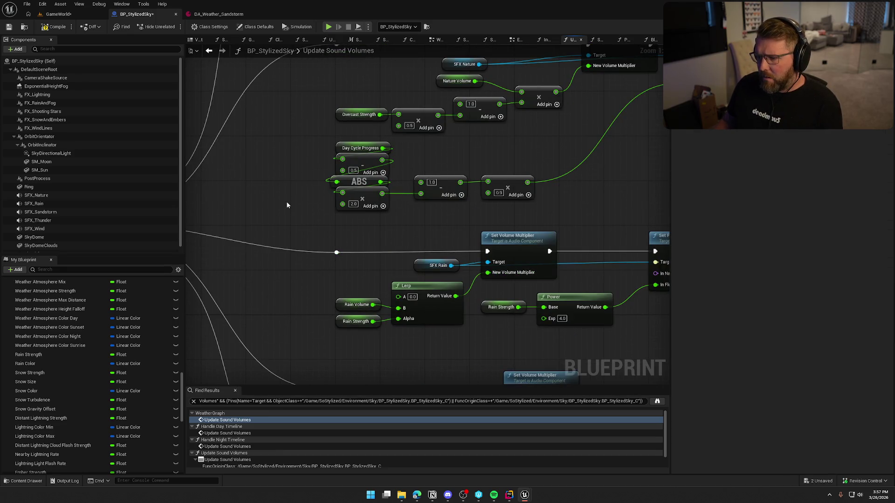
pyautogui.moveTo(286, 201)
pyautogui.mouseDown()
pyautogui.moveTo(289, 341)
pyautogui.moveTo(304, 370)
pyautogui.moveTo(312, 276)
pyautogui.moveTo(263, 233)
pyautogui.mouseUp()
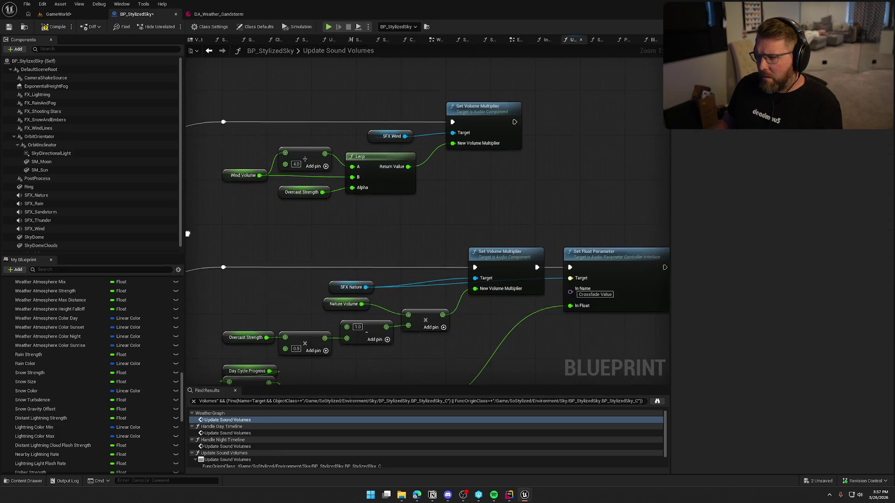
pyautogui.moveTo(351, 244)
pyautogui.mouseDown()
pyautogui.moveTo(348, 168)
pyautogui.moveTo(426, 244)
pyautogui.moveTo(362, 233)
pyautogui.mouseUp()
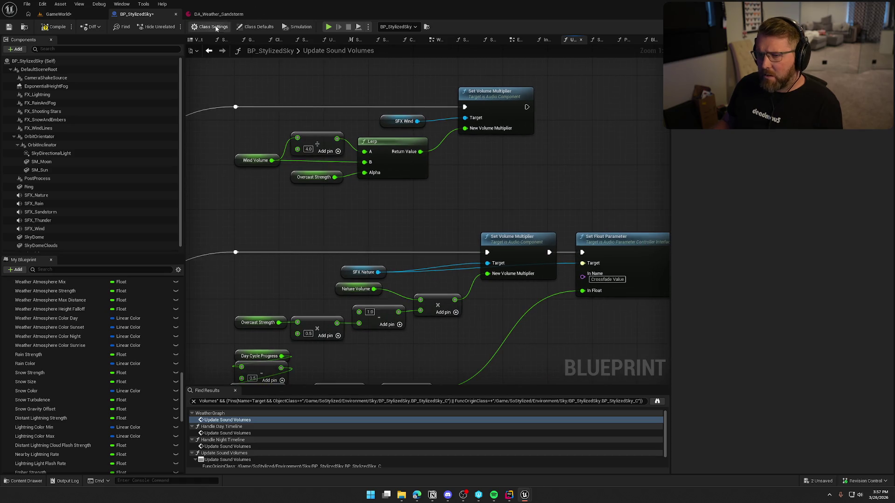
# Step: Check the DA_Weather_Sandstorm values, then return to BP_StylizedSky
pyautogui.click(219, 14)
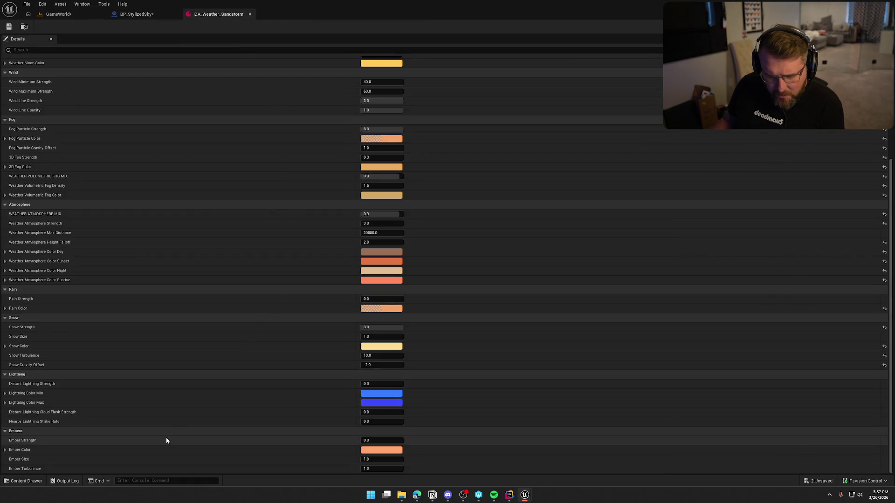
pyautogui.scroll(3, 166, 436)
pyautogui.scroll(3, 166, 433)
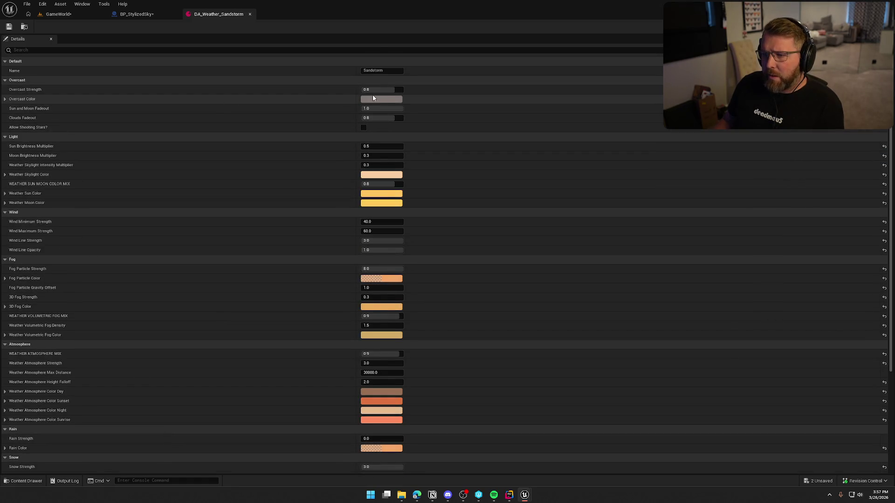
pyautogui.click(143, 14)
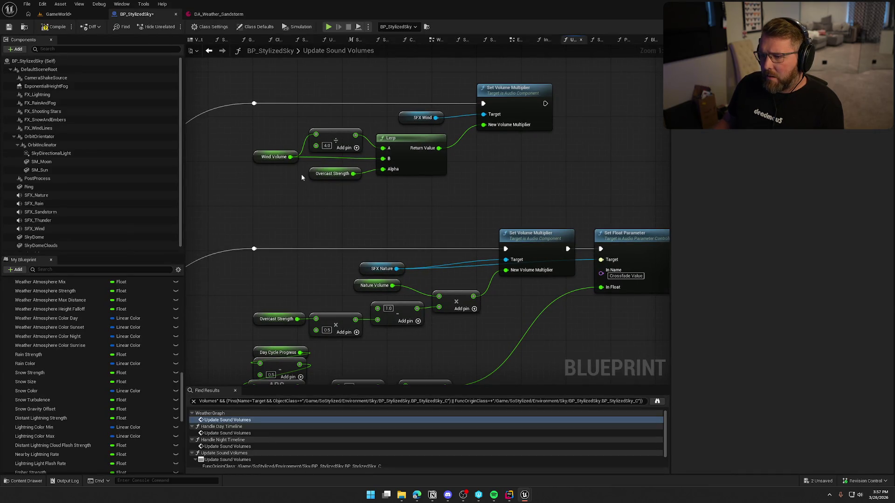
# Step: Paste an Overcast Strength getter into the sandstorm Lerp's Alpha and delete Snow Strength
pyautogui.click(345, 175)
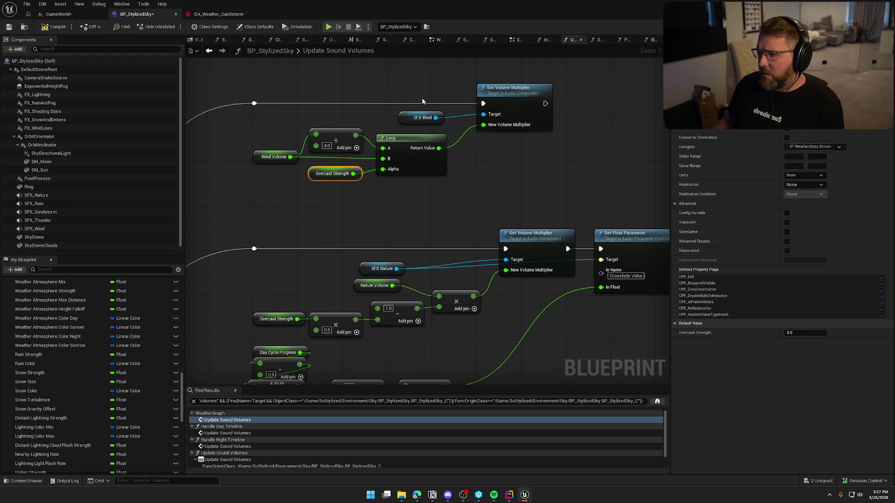
pyautogui.scroll(-10, 423, 101)
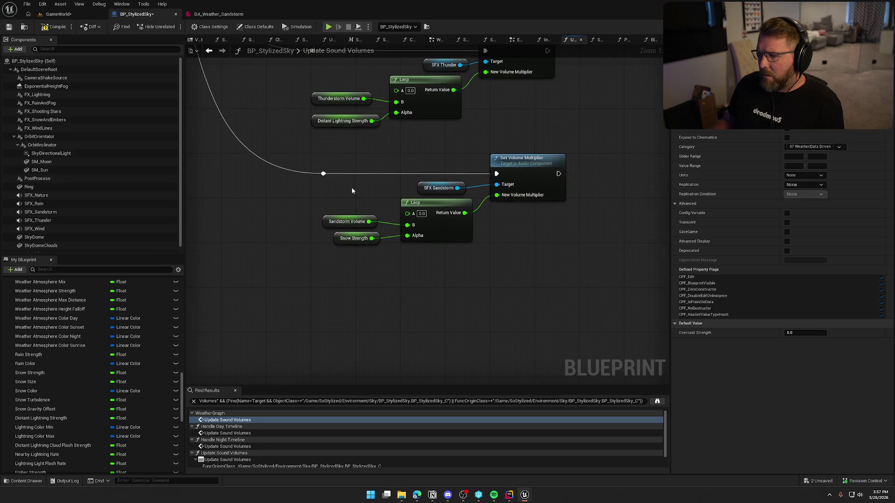
pyautogui.hotkey('ctrl', 'v')
pyautogui.moveTo(378, 273); pyautogui.dragTo(407, 236)
pyautogui.moveTo(384, 247); pyautogui.dragTo(290, 250)
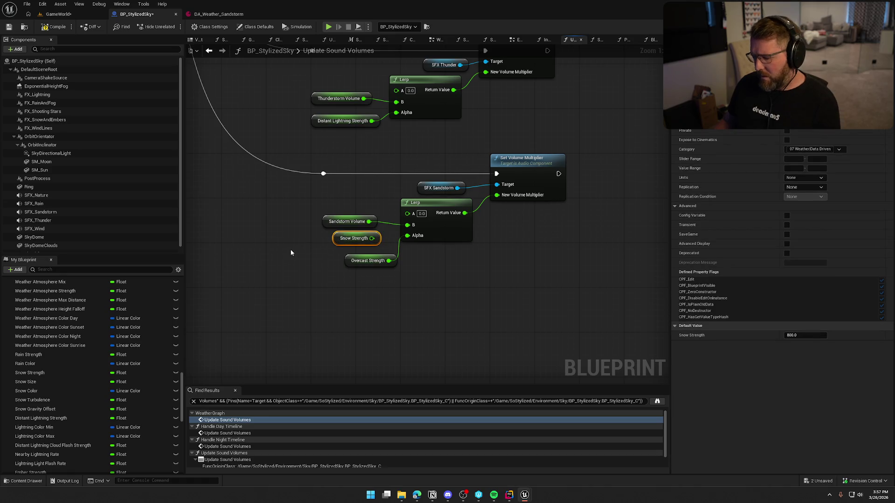
pyautogui.press('Delete')
pyautogui.moveTo(361, 264); pyautogui.dragTo(339, 242)
pyautogui.click(274, 230)
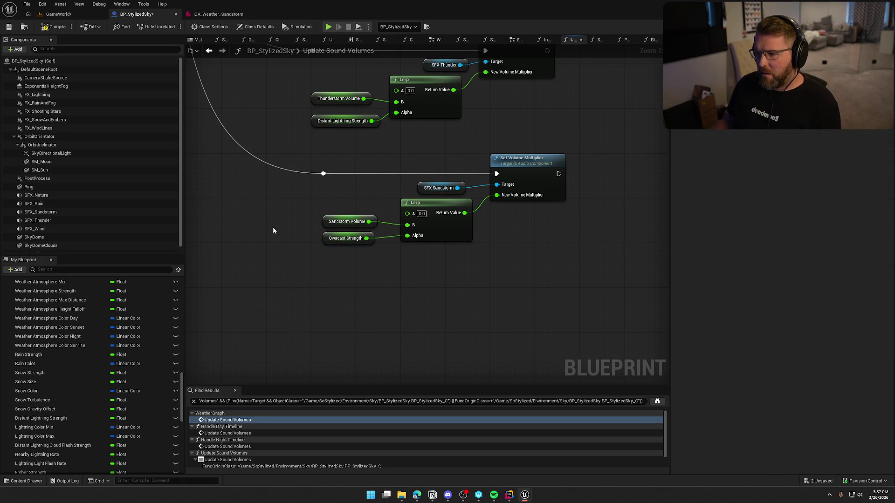
# Step: Save BP_StylizedSky and preview the SFX_Sandstorm sound
pyautogui.hotkey('ctrl', 's')
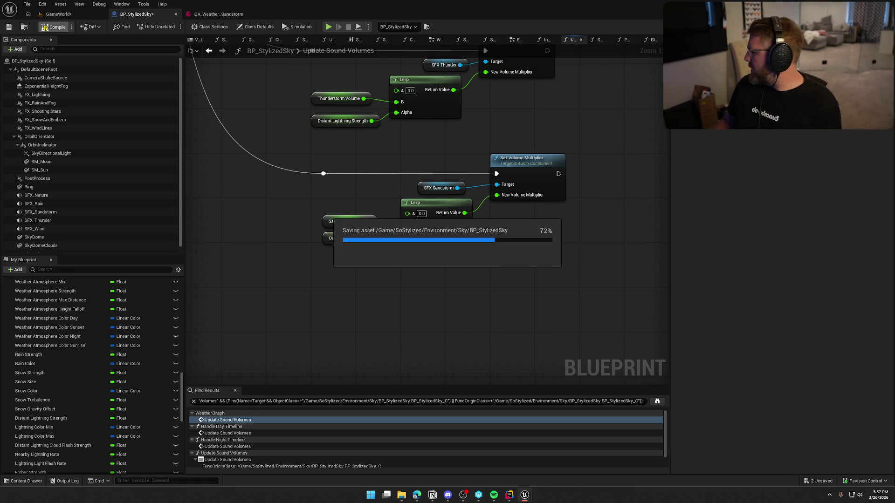
pyautogui.click(60, 212)
pyautogui.click(823, 185)
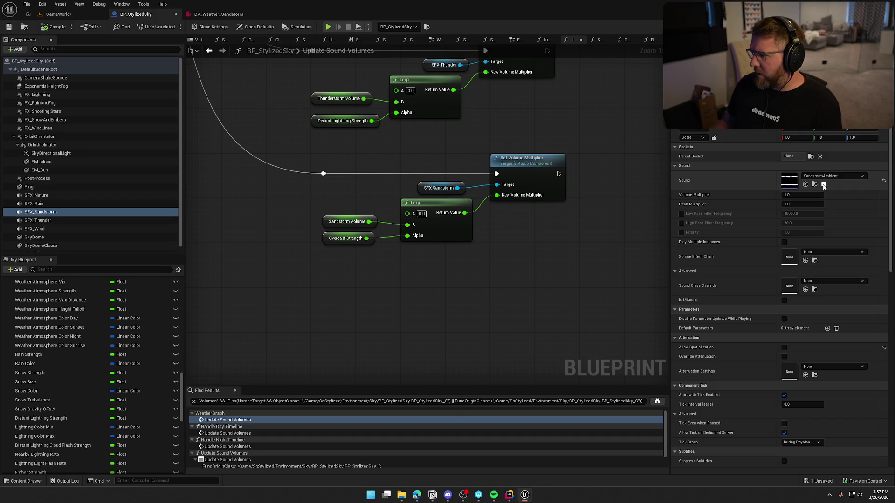
pyautogui.click(824, 185)
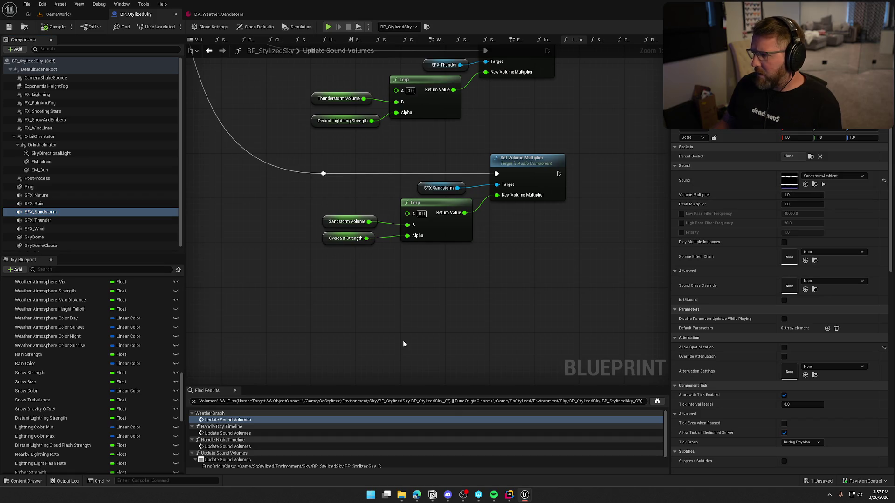
# Step: Play-test GameWorld, walking the character through the sandstorm, then return to the sky blueprint
pyautogui.click(58, 14)
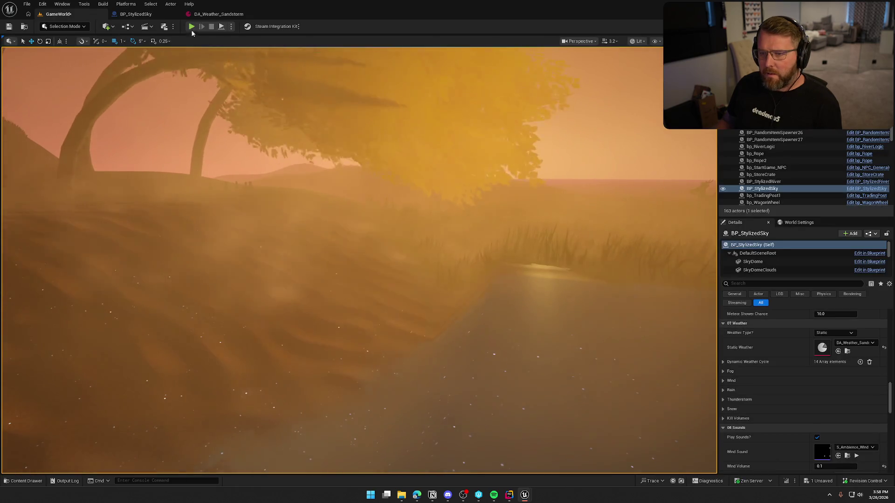
pyautogui.hotkey('alt', 'p')
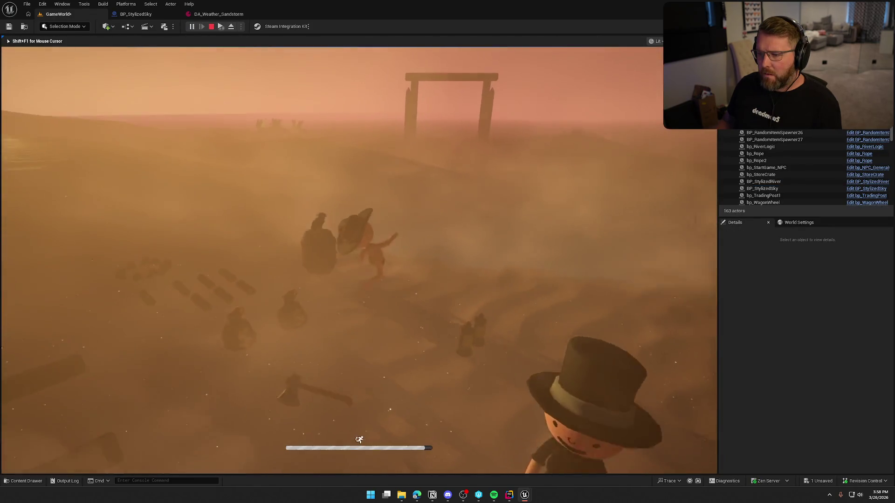
pyautogui.press('w')
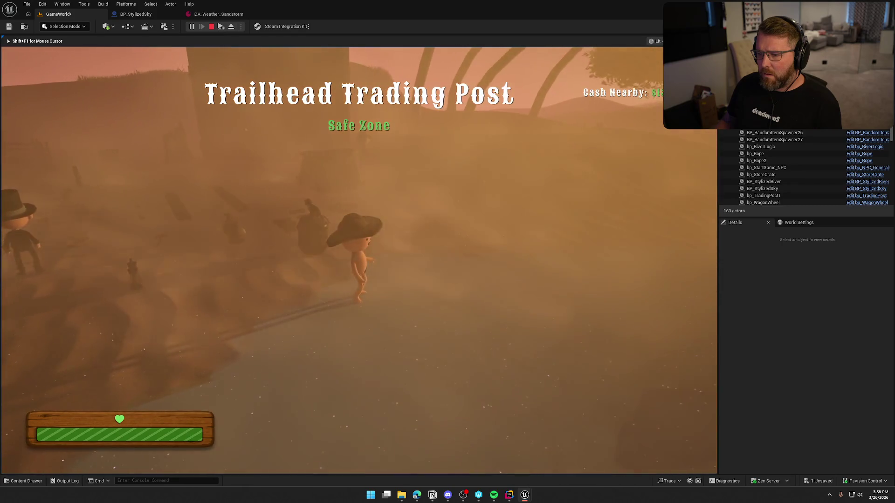
pyautogui.press('w')
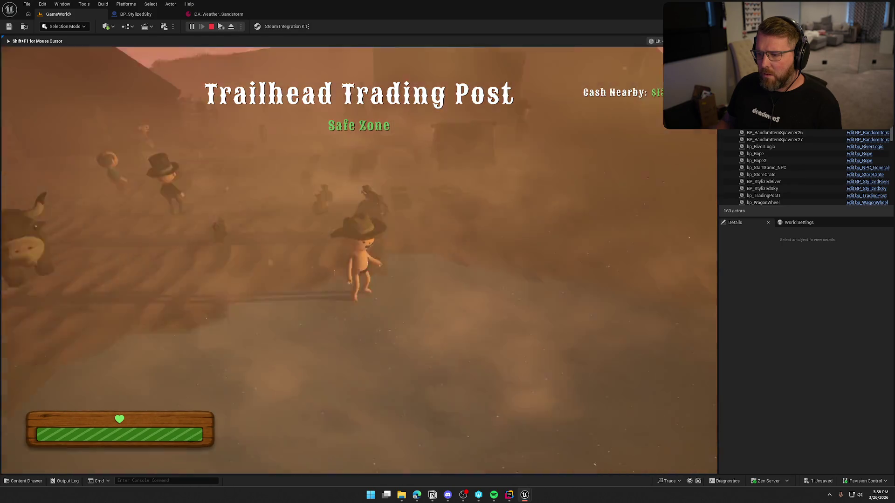
pyautogui.press('w')
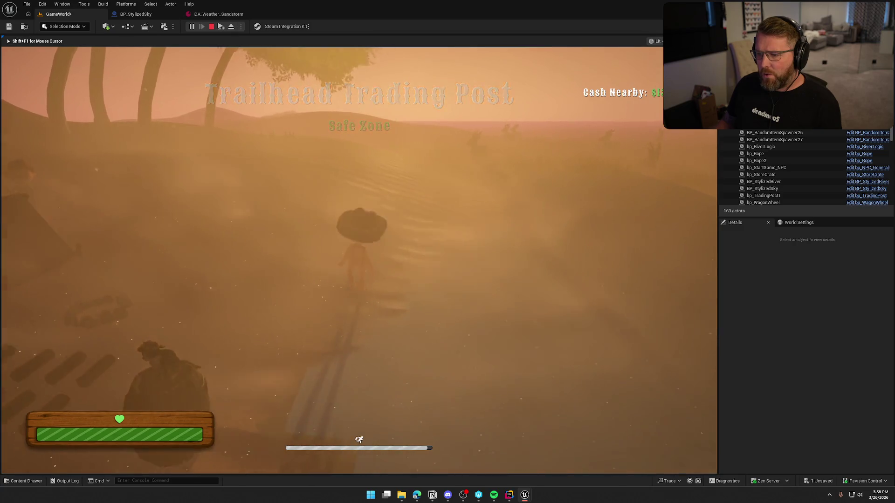
pyautogui.press('Escape')
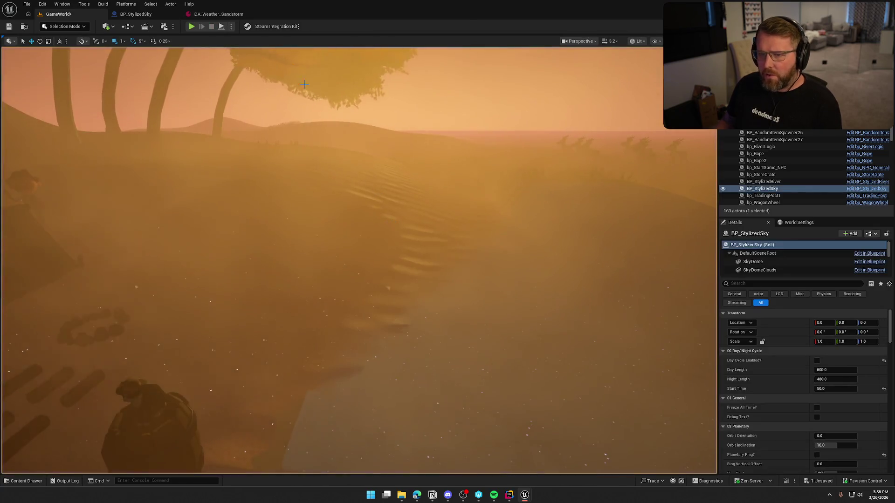
pyautogui.click(170, 14)
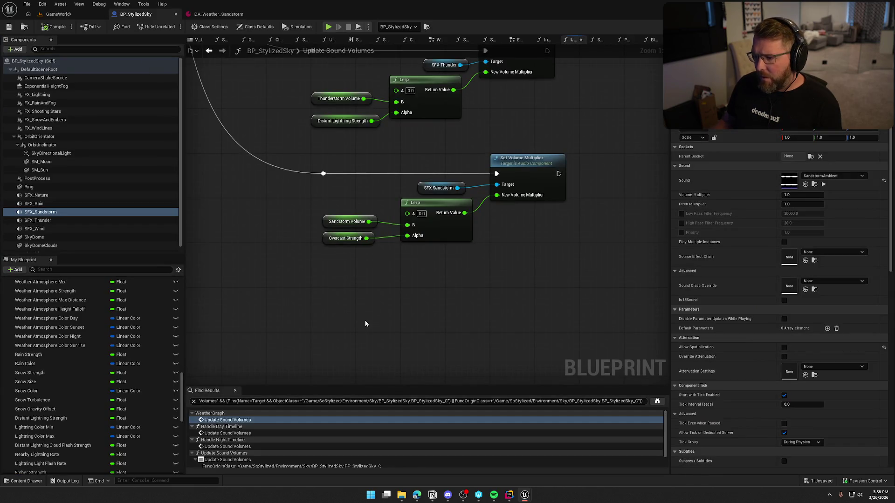
# Step: Check the Sound assigned to SFX_Rain, SFX_Wind and SFX_Sandstorm
pyautogui.moveTo(356, 304); pyautogui.dragTo(262, 499)
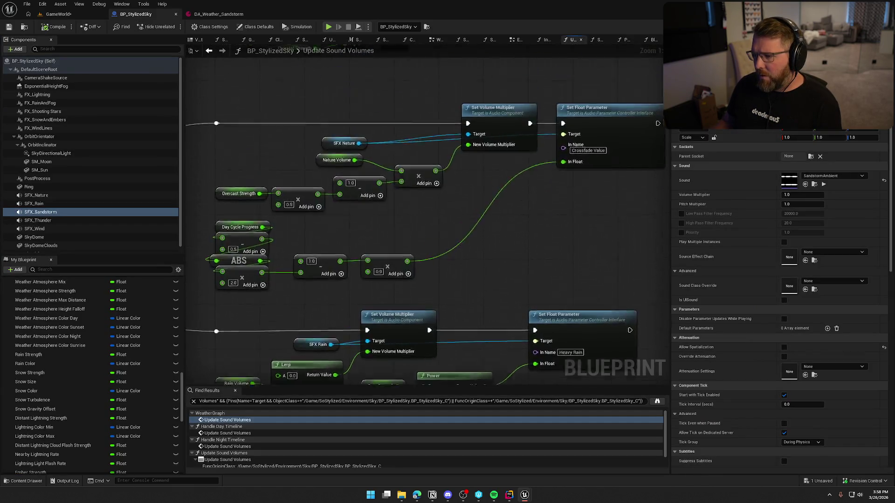
pyautogui.moveTo(326, 233)
pyautogui.mouseDown()
pyautogui.moveTo(303, 247)
pyautogui.moveTo(411, 336)
pyautogui.moveTo(396, 326)
pyautogui.moveTo(354, 102)
pyautogui.mouseUp()
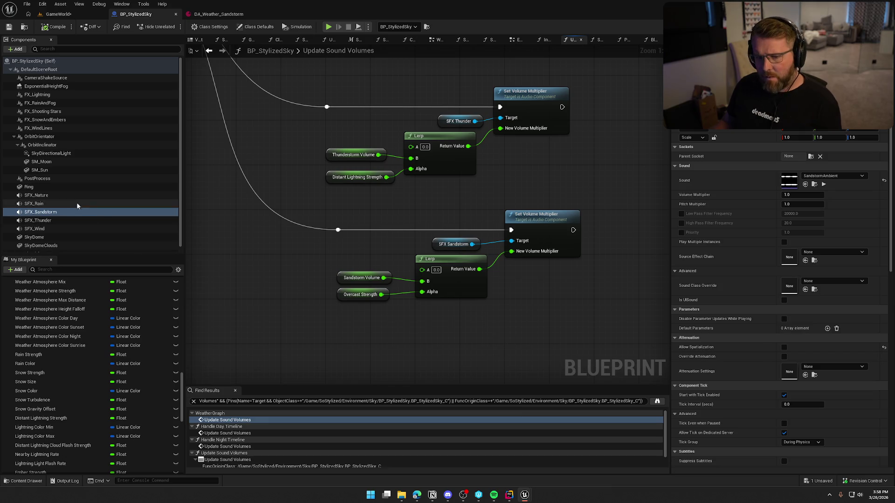
pyautogui.click(52, 204)
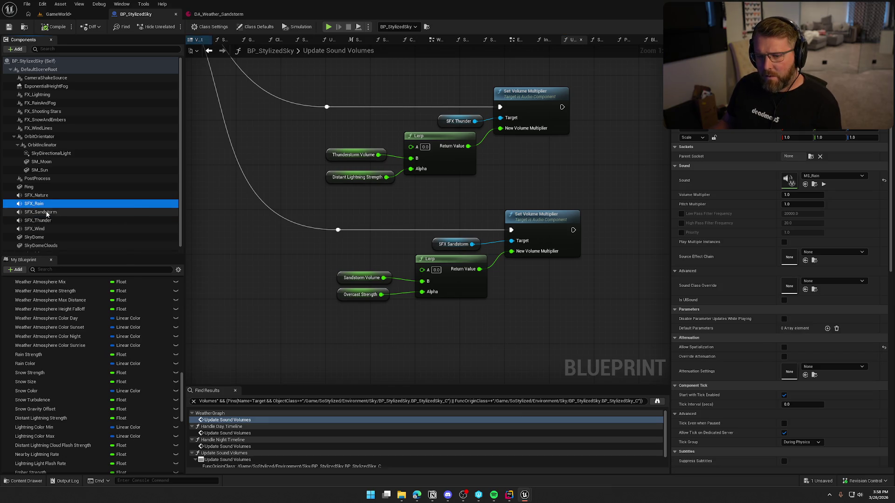
pyautogui.click(49, 212)
pyautogui.click(46, 229)
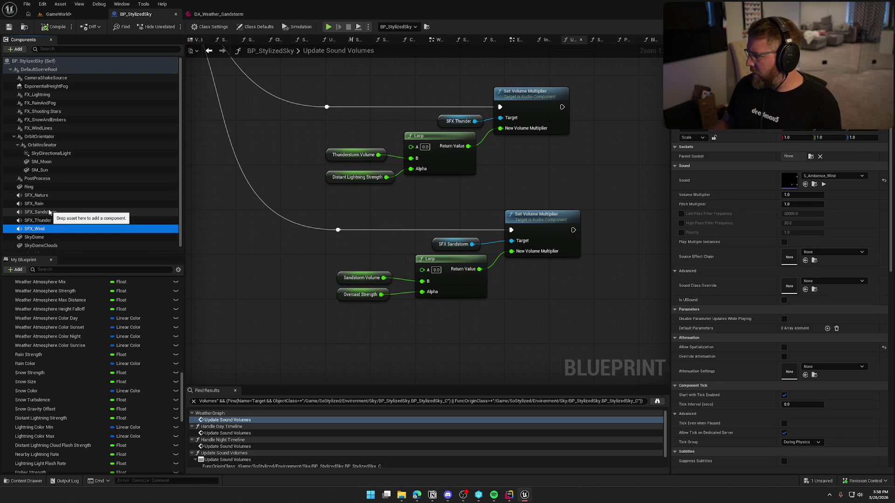
pyautogui.click(49, 212)
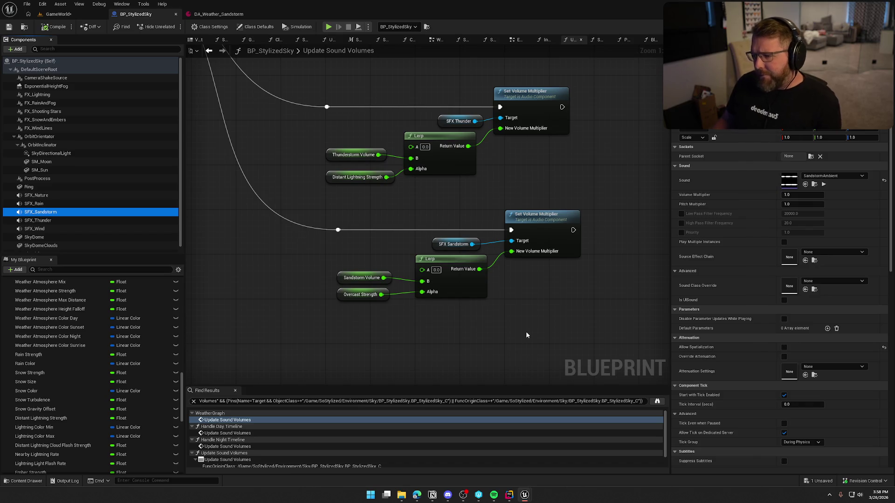
# Step: Look over the rain and thunder blocks, then go back to DA_Weather_Sandstorm
pyautogui.moveTo(509, 321)
pyautogui.mouseDown()
pyautogui.moveTo(499, 196)
pyautogui.moveTo(494, 291)
pyautogui.mouseUp()
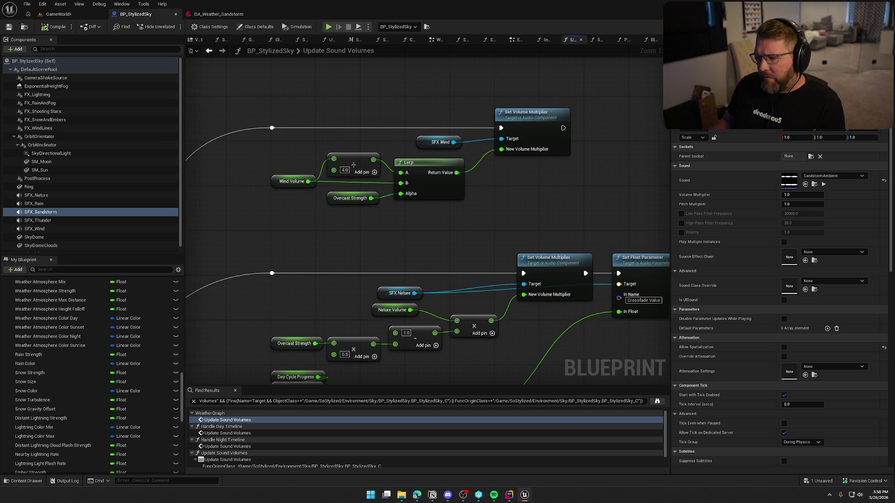
pyautogui.moveTo(494, 291)
pyautogui.mouseDown()
pyautogui.moveTo(498, 51)
pyautogui.moveTo(525, 306)
pyautogui.mouseUp()
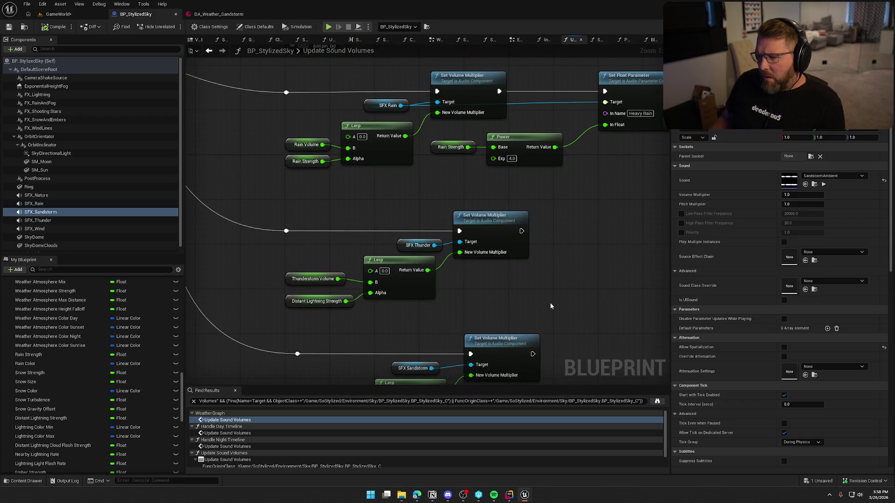
pyautogui.click(216, 14)
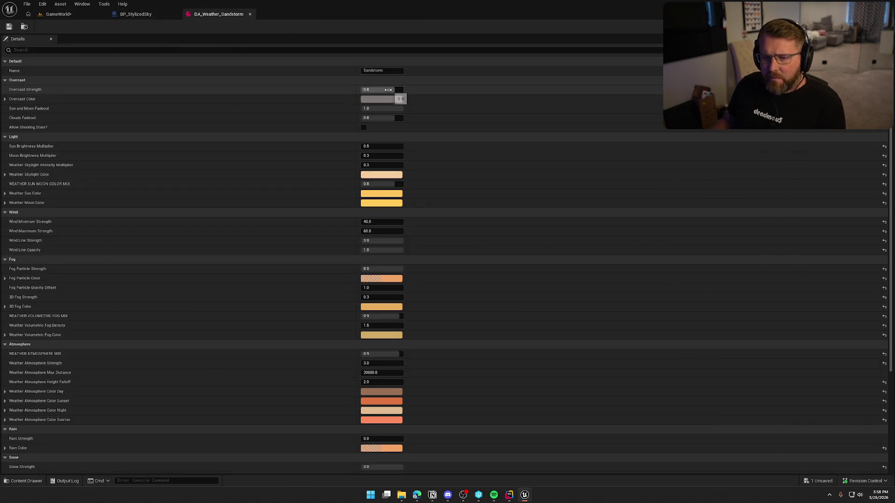
# Step: Compare DA_Weather_Sandstorm's values, confirming Snow Strength is 3.0, then return to the BP_StylizedSky graph
pyautogui.click(170, 15)
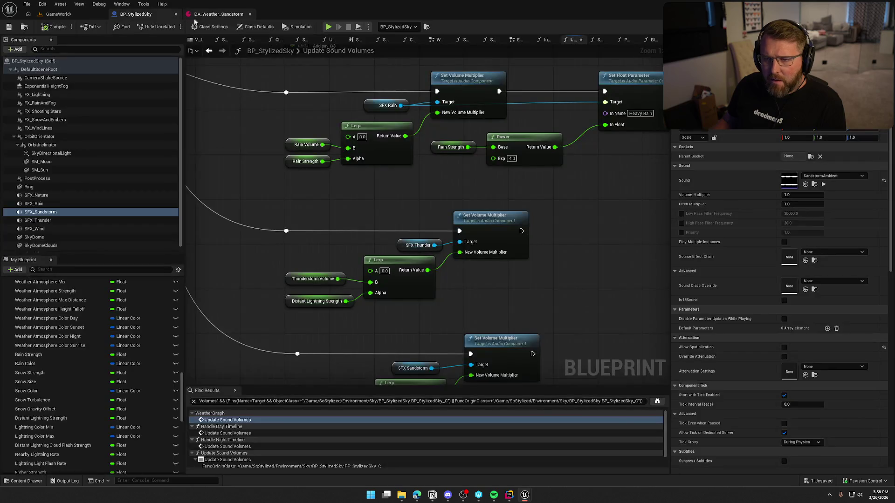
pyautogui.click(205, 19)
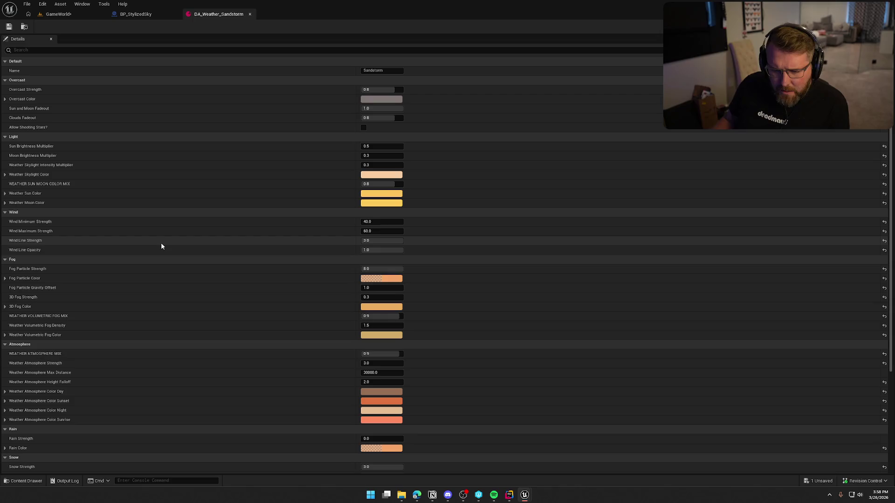
pyautogui.click(167, 15)
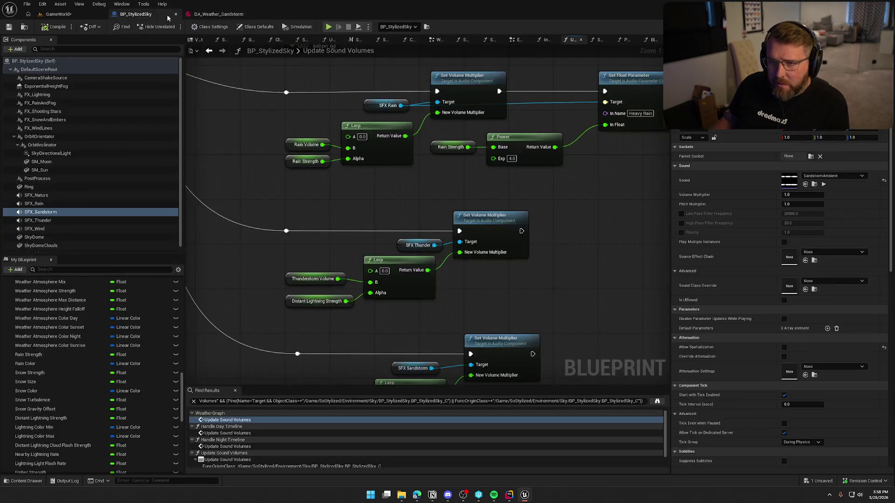
pyautogui.click(206, 16)
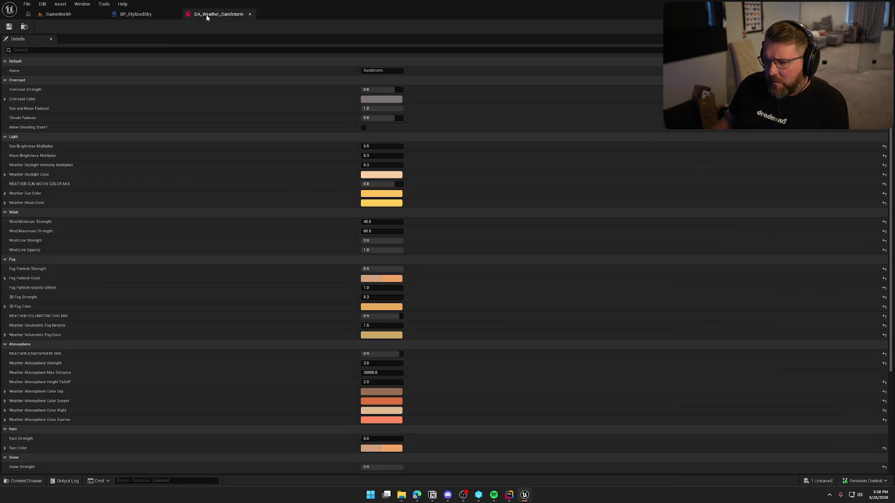
pyautogui.scroll(-5, 197, 301)
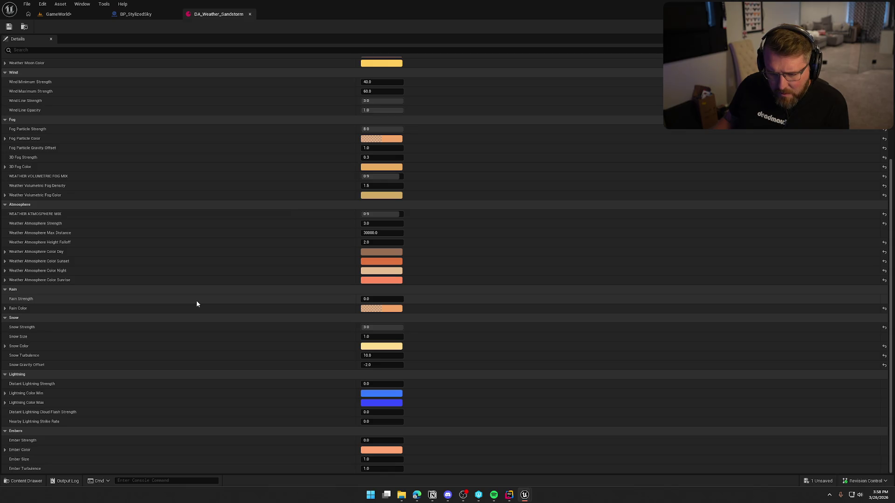
pyautogui.moveTo(26, 330)
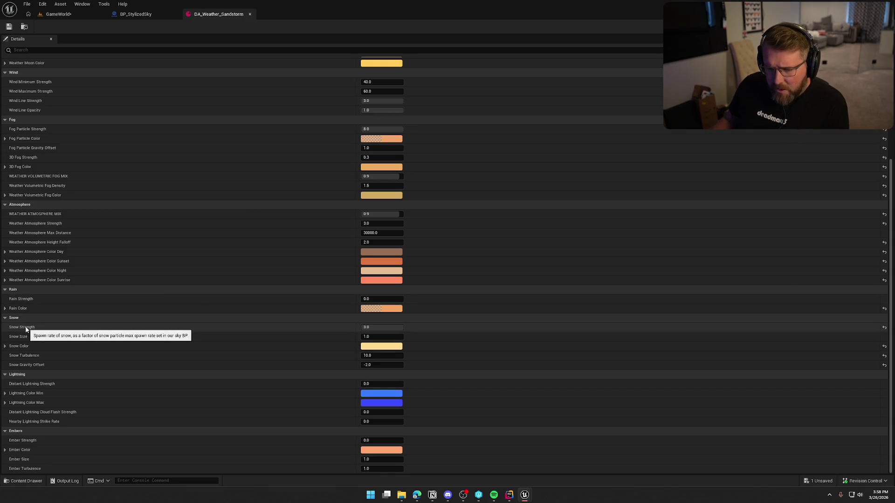
pyautogui.click(147, 16)
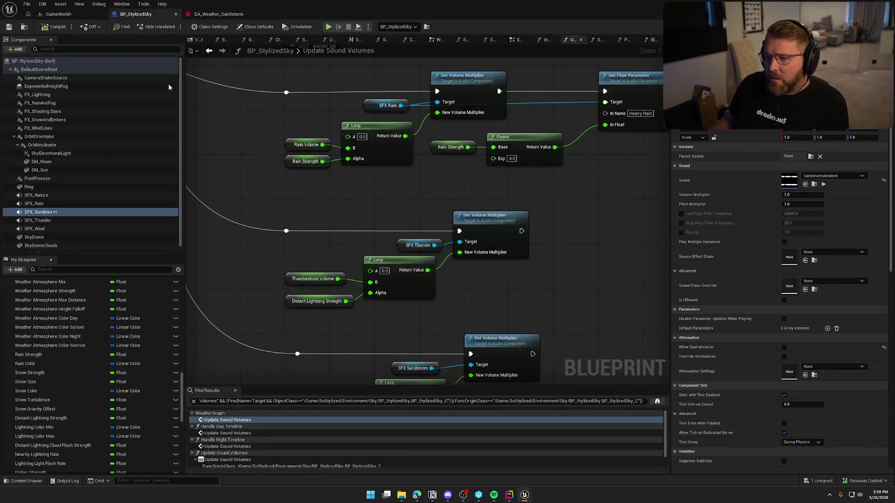
# Step: Wire a Snow Strength getter into the sandstorm Lerp's Alpha and save the Blueprint
pyautogui.scroll(2, 289, 121)
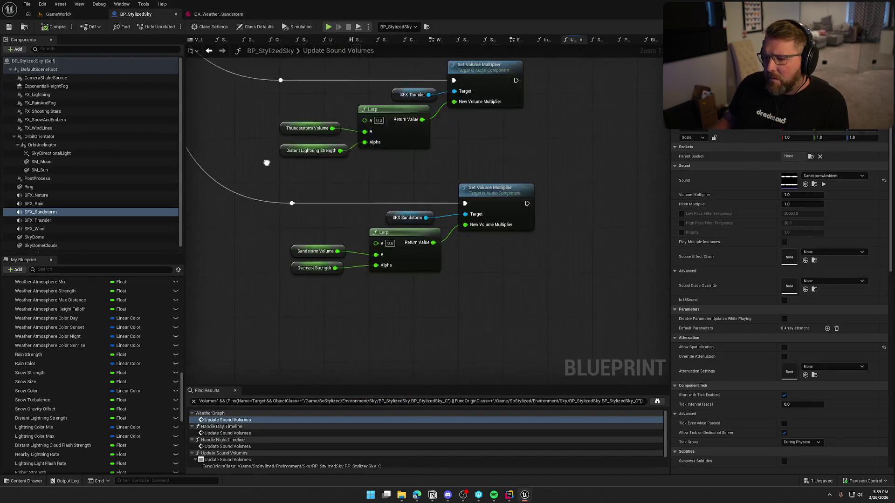
pyautogui.rightClick(315, 298)
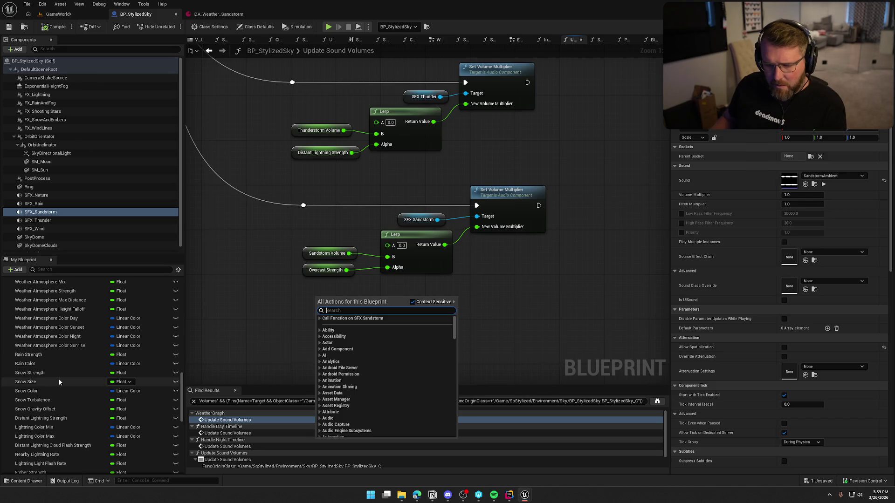
pyautogui.moveTo(30, 372)
pyautogui.mouseDown()
pyautogui.moveTo(242, 345)
pyautogui.moveTo(388, 268)
pyautogui.mouseUp()
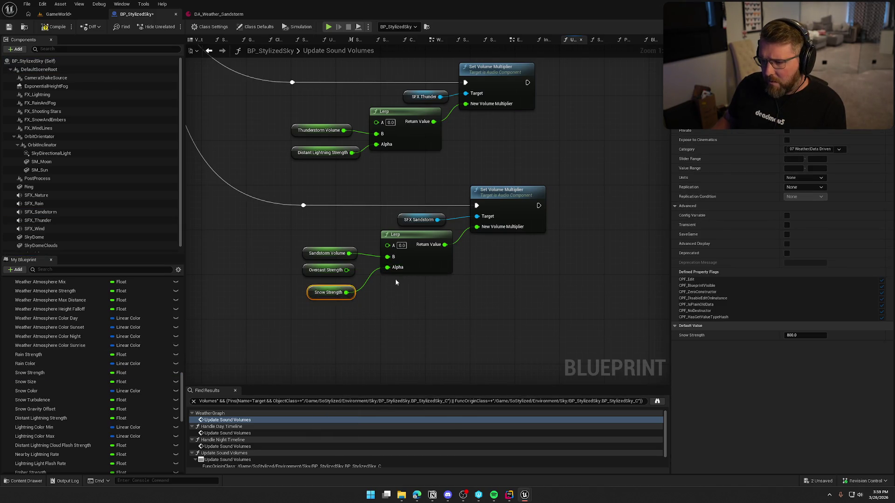
pyautogui.click(263, 234)
pyautogui.hotkey('ctrl', 's')
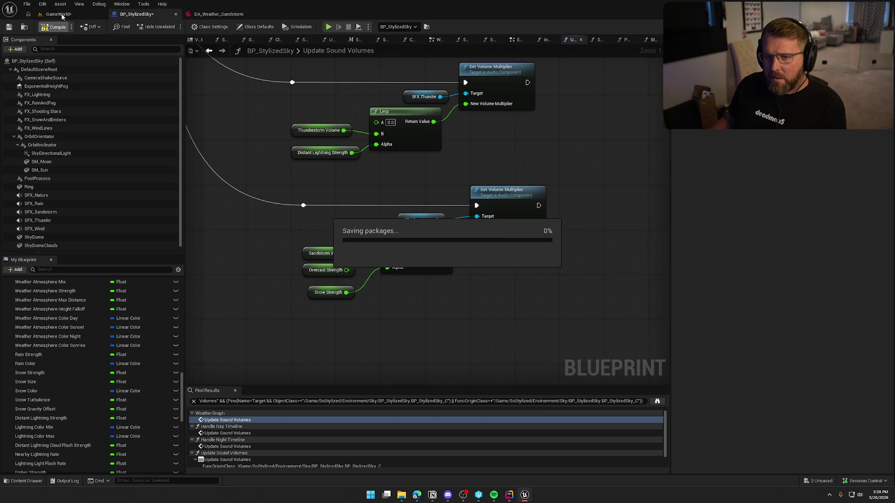
# Step: Play-test GameWorld, running the character up the path through the sandstorm, then stop
pyautogui.click(59, 13)
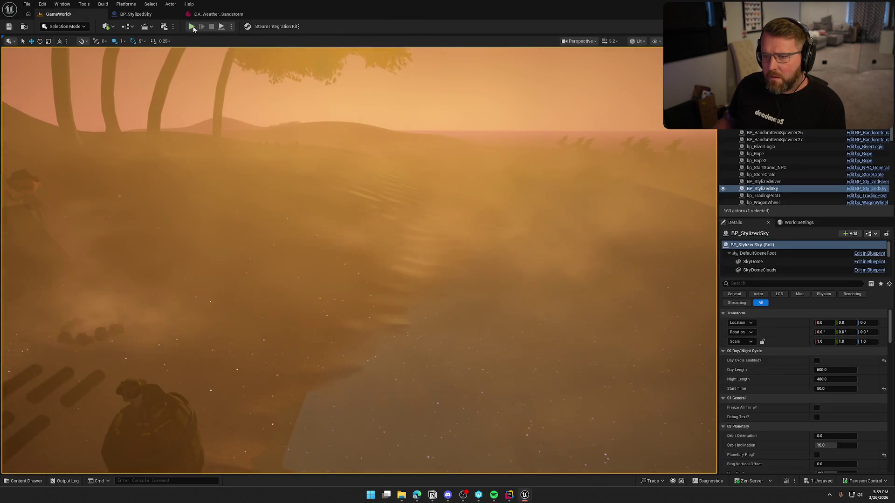
pyautogui.click(191, 26)
pyautogui.press('w')
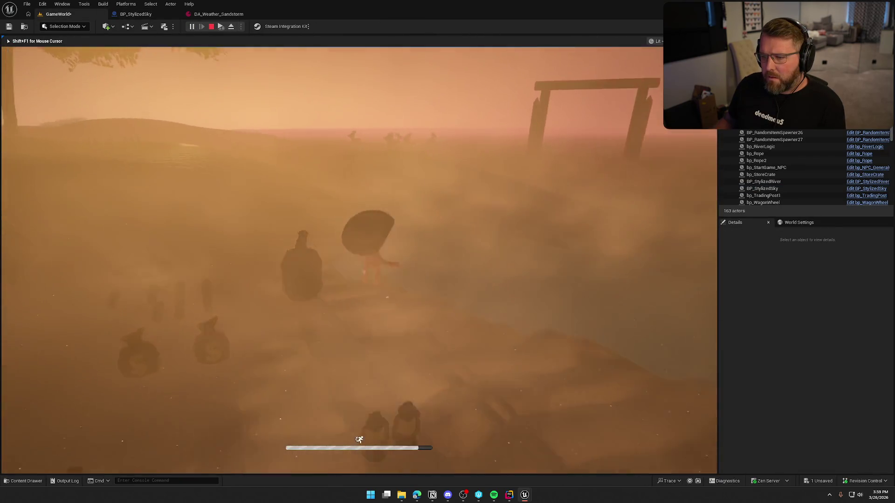
pyautogui.press('w')
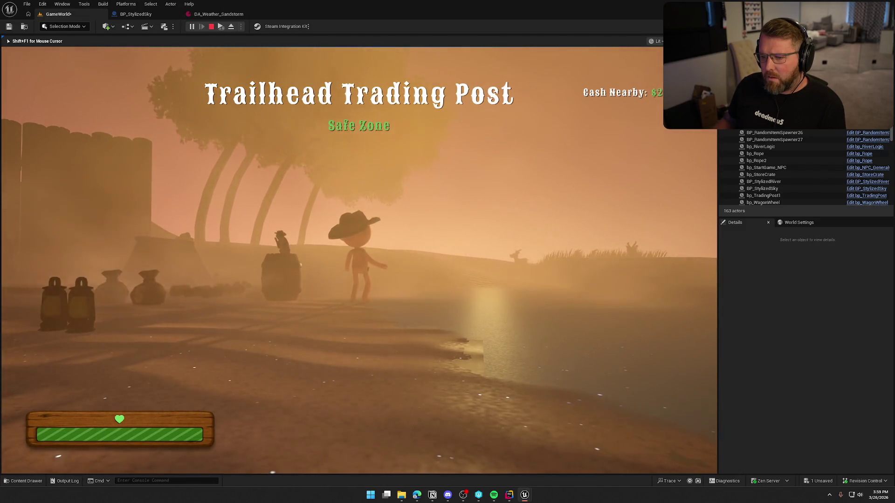
pyautogui.press('w')
pyautogui.hotkey('shift', 'w')
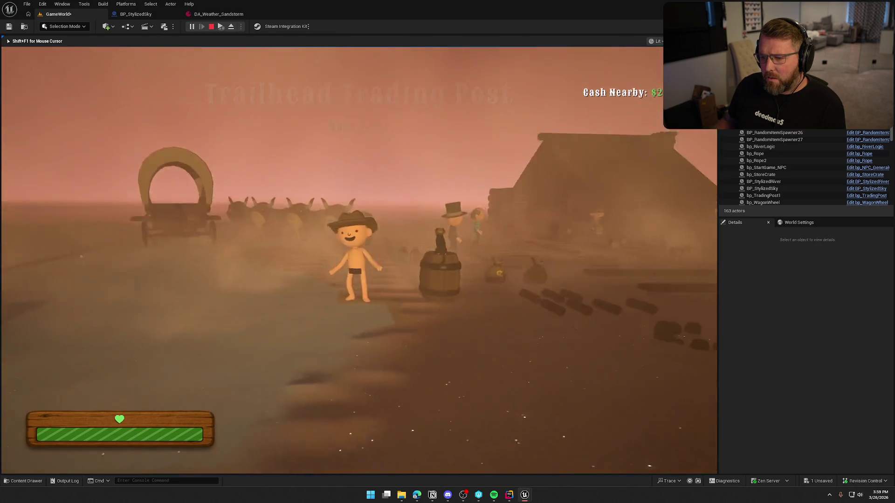
pyautogui.press('w')
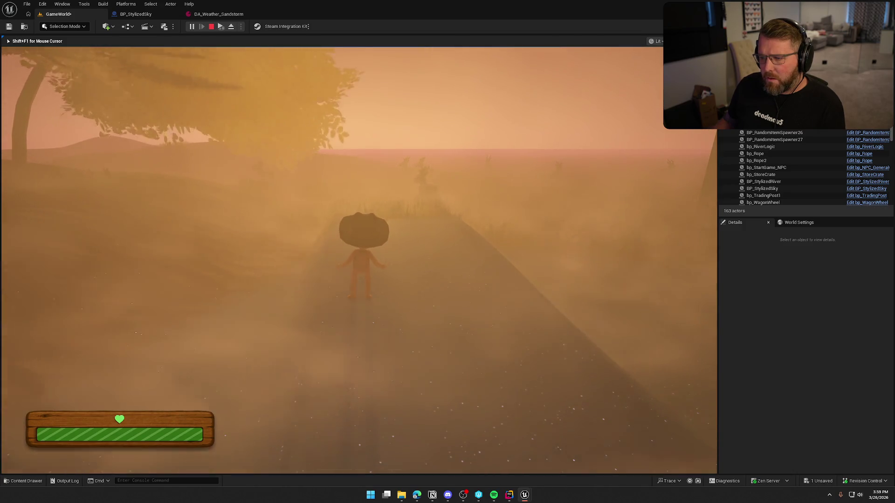
pyautogui.hotkey('shift', 'F1')
pyautogui.click(762, 189)
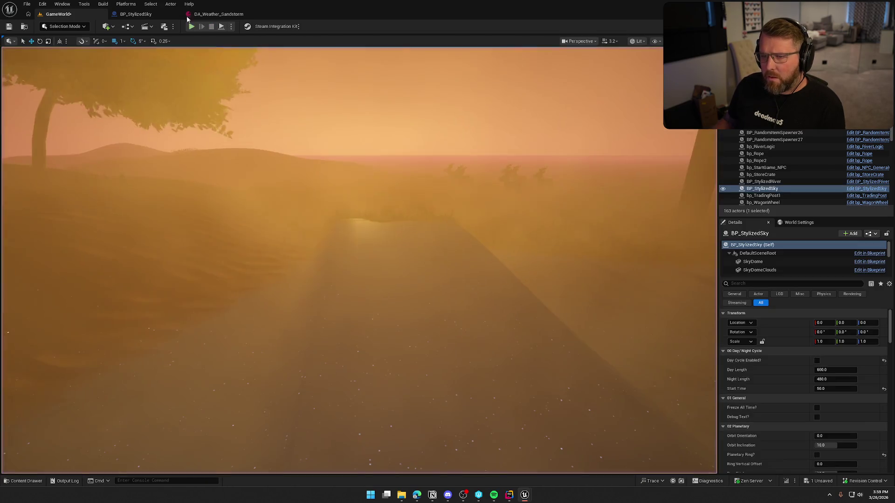
# Step: Move the unused Overcast Strength getter below the Lerp and Snow Strength up beside Sandstorm Volume
pyautogui.click(219, 14)
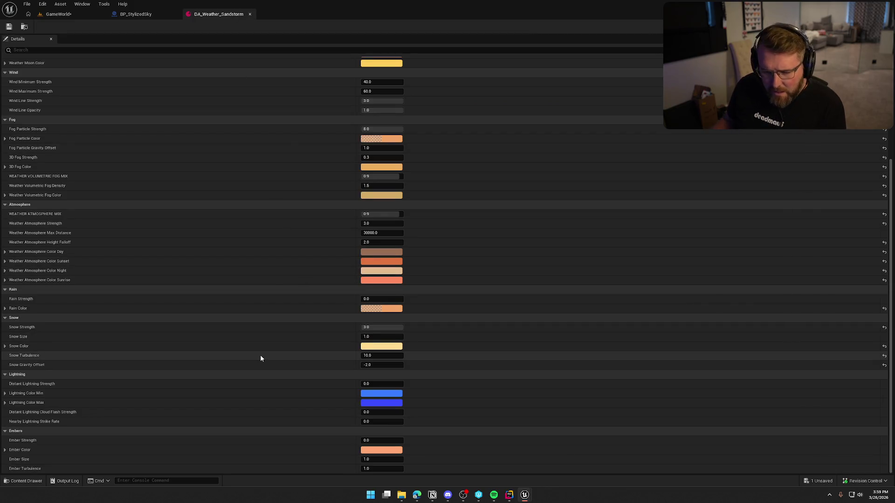
pyautogui.click(133, 15)
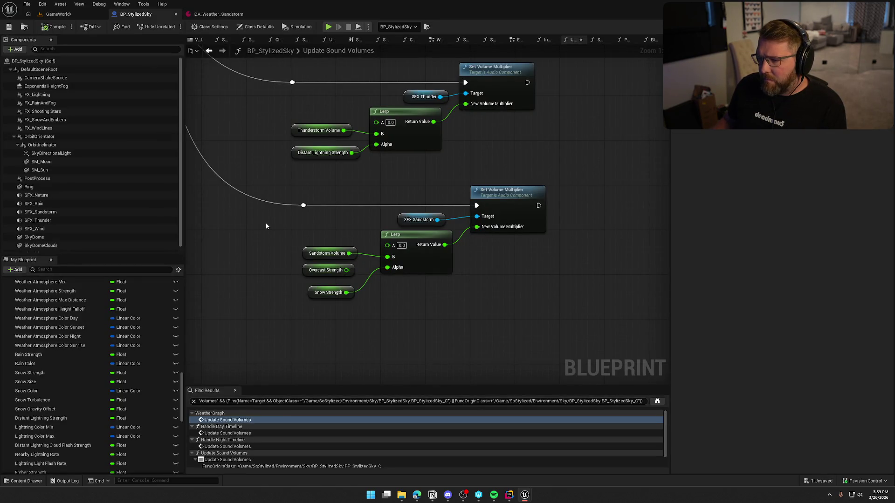
pyautogui.moveTo(326, 270); pyautogui.dragTo(331, 331)
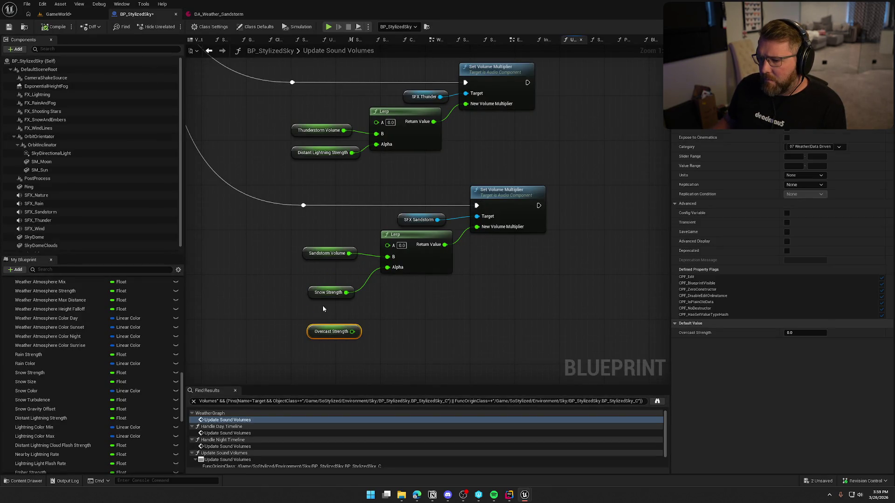
pyautogui.moveTo(328, 292); pyautogui.dragTo(328, 270)
pyautogui.click(325, 258)
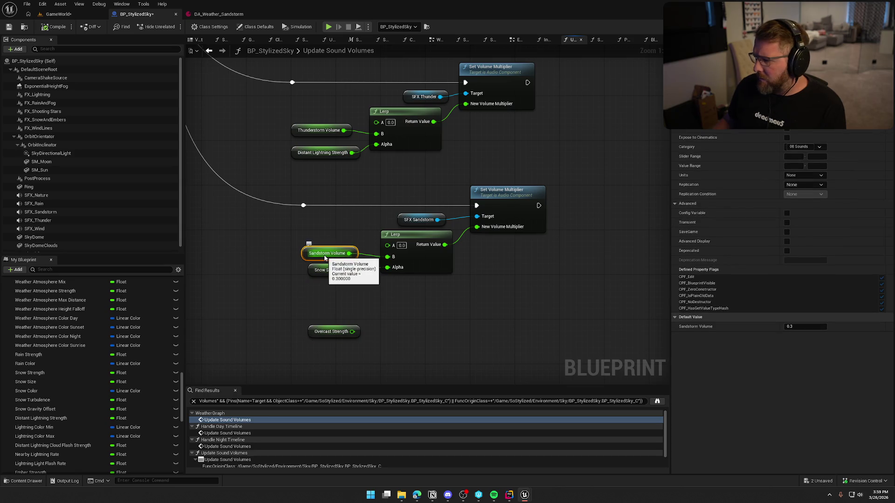
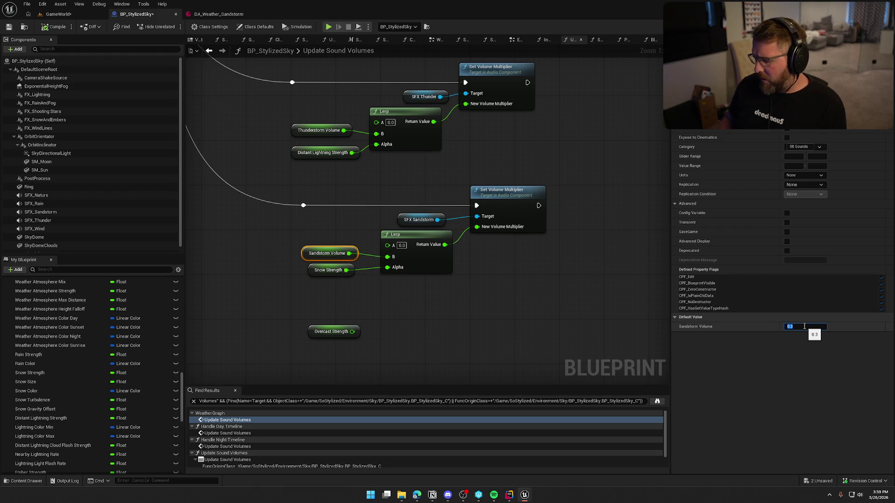
pyautogui.write('1')
# Step: Confirm the 1.0 Sandstorm Volume default and start a play-in-editor session from GameWorld
pyautogui.press('Return')
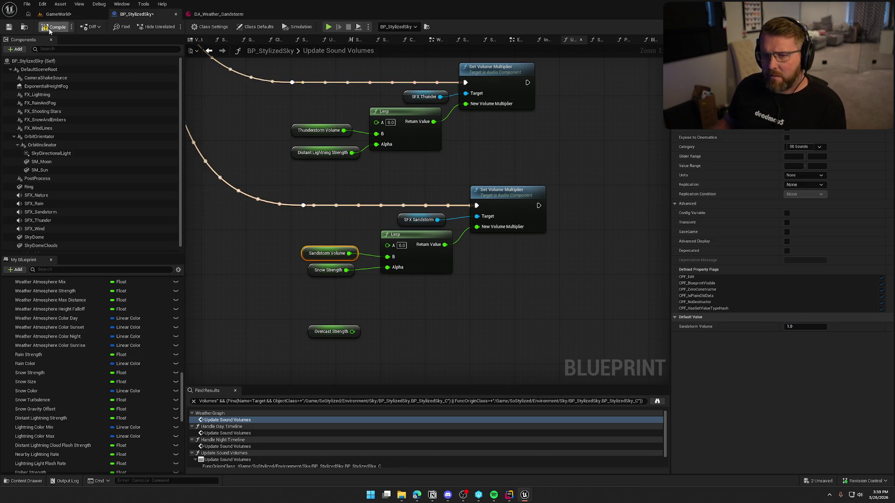
pyautogui.click(57, 15)
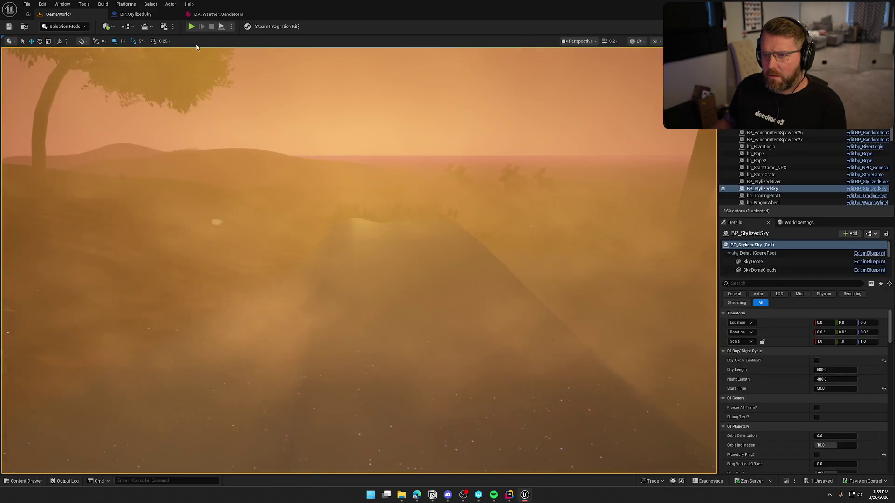
pyautogui.click(192, 27)
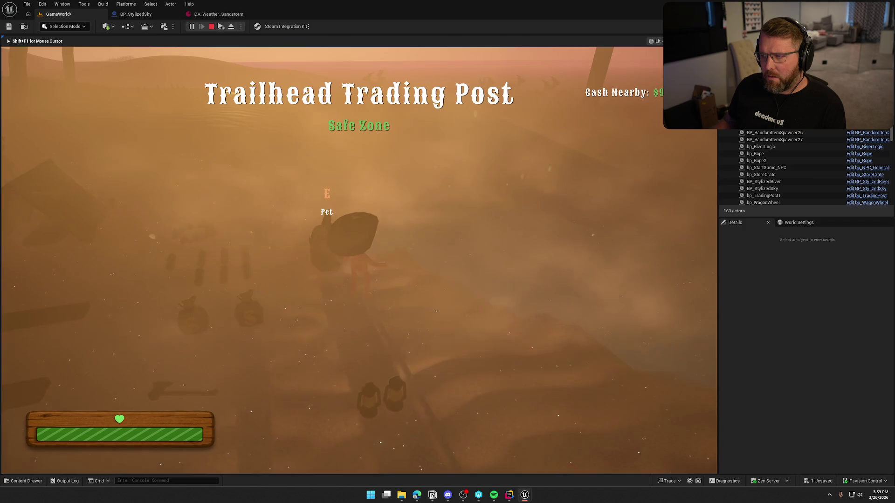
# Step: Walk the character into the open dunes, regain editor control, and view DA_Weather_Sandstorm
pyautogui.press('w')
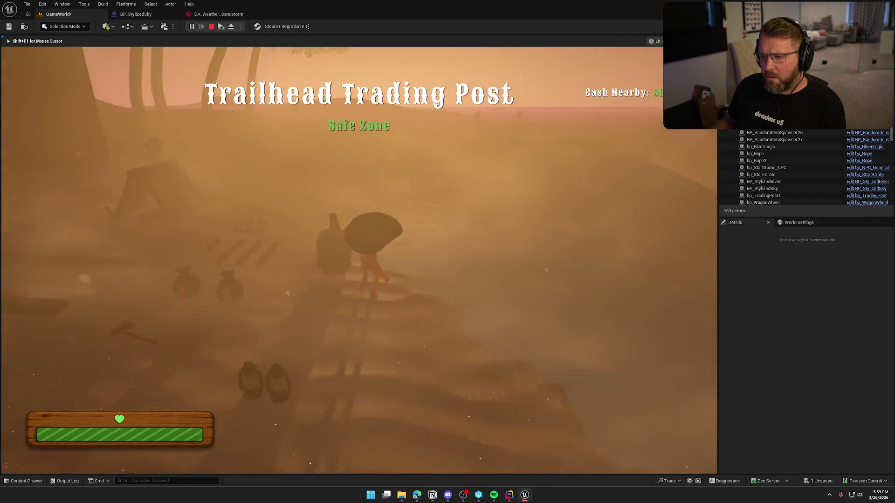
pyautogui.press('w')
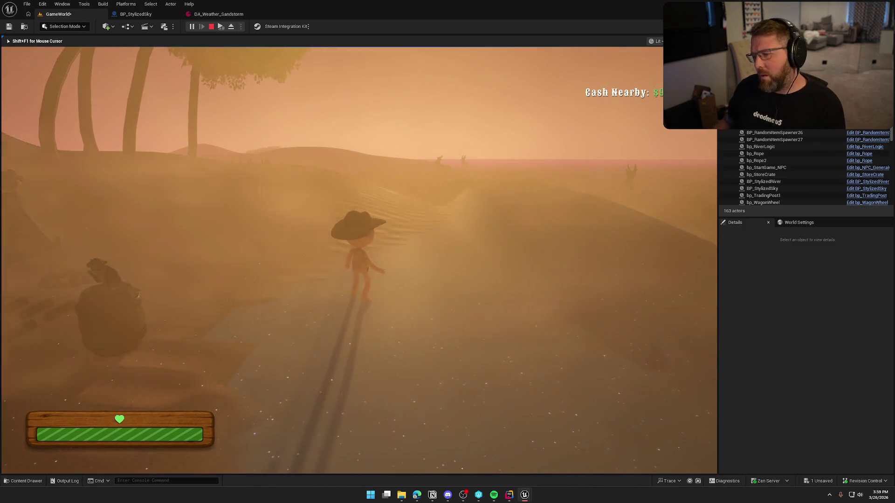
pyautogui.hotkey('shift', 'F1')
pyautogui.click(233, 15)
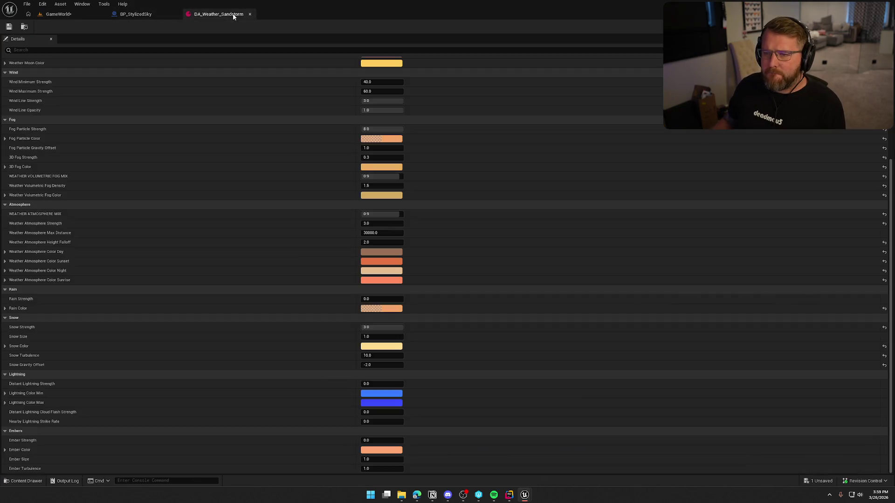
# Step: In BP_StylizedSky, inspect the SFX Sandstorm graph reference's actions without choosing any
pyautogui.click(151, 15)
pyautogui.click(60, 212)
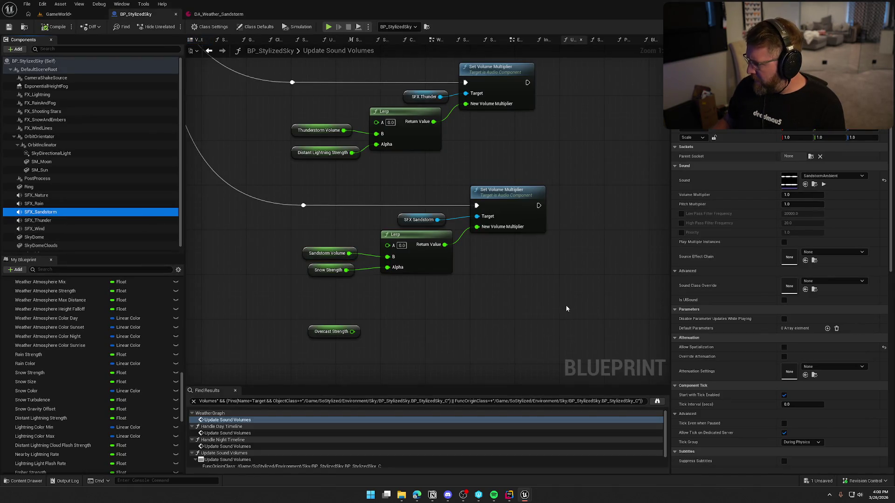
pyautogui.moveTo(383, 180); pyautogui.dragTo(443, 222)
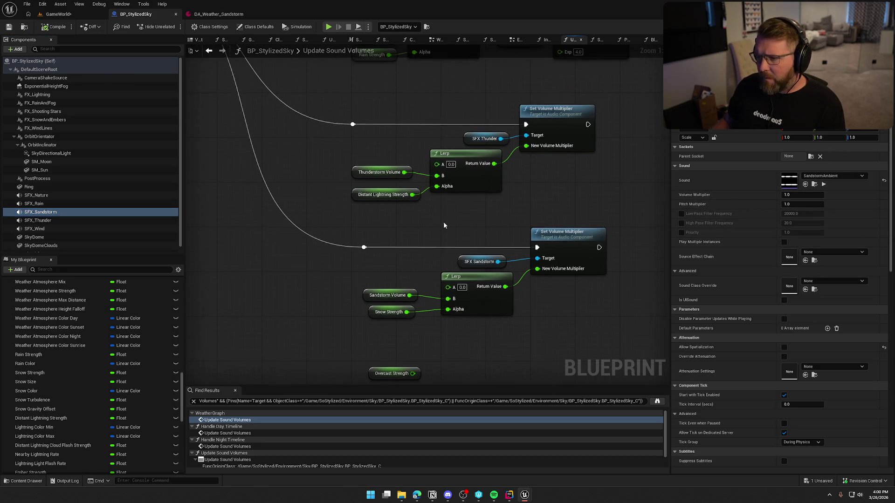
pyautogui.click(464, 261)
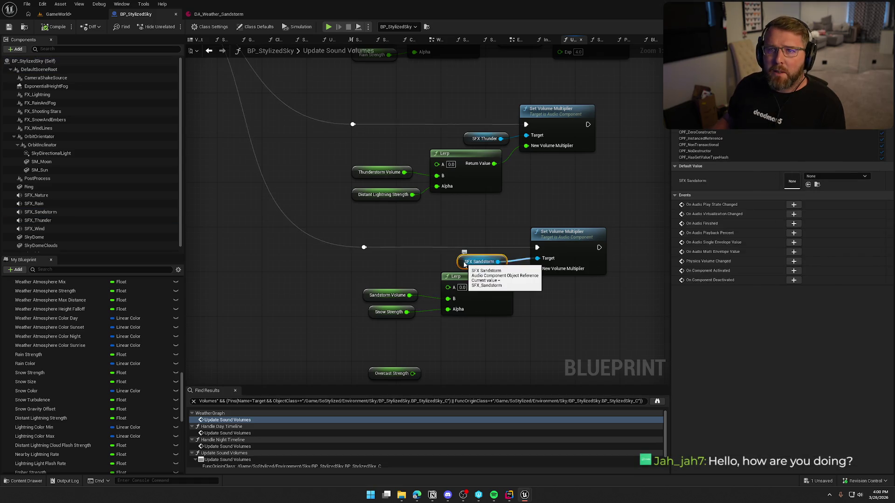
pyautogui.rightClick(465, 263)
pyautogui.moveTo(512, 300)
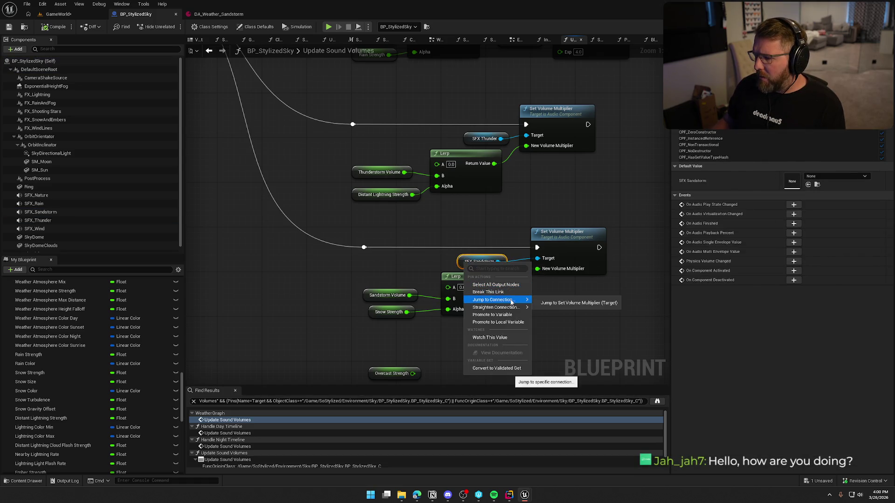
pyautogui.click(481, 262)
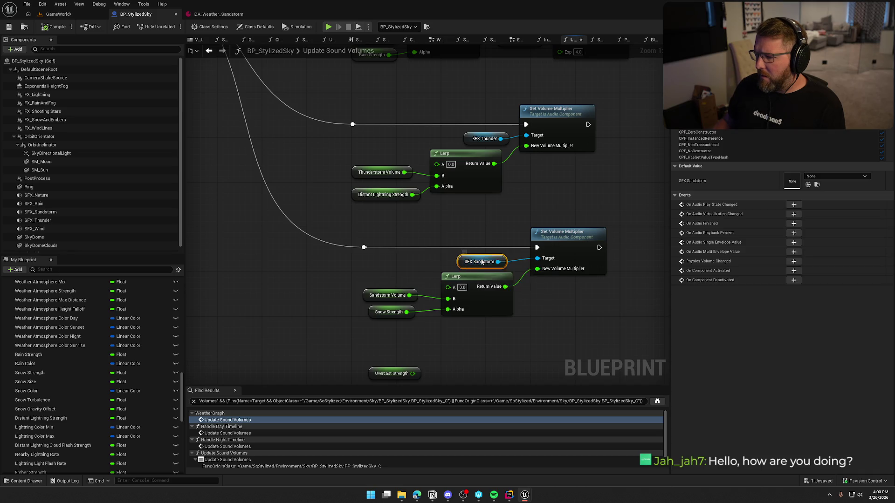
pyautogui.rightClick(481, 262)
pyautogui.moveTo(513, 304)
pyautogui.click(434, 271)
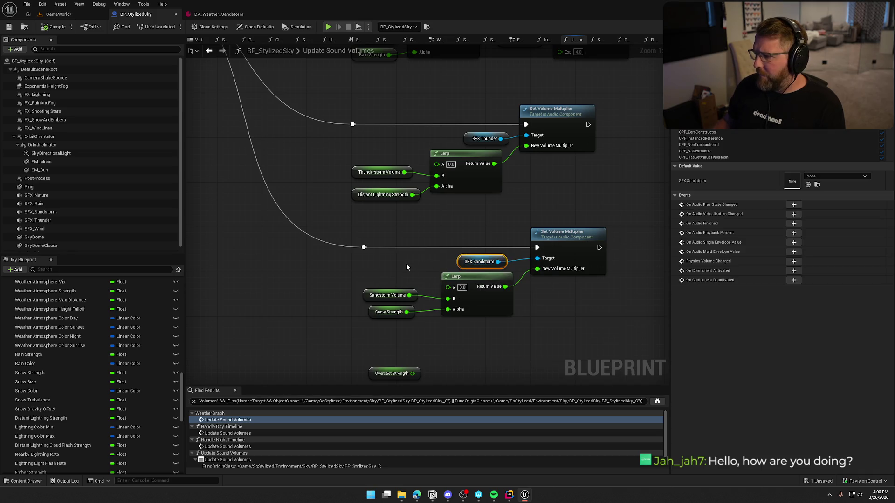
# Step: Find all references to the SFX_Sandstorm component
pyautogui.click(70, 212)
pyautogui.rightClick(86, 213)
pyautogui.moveTo(112, 228)
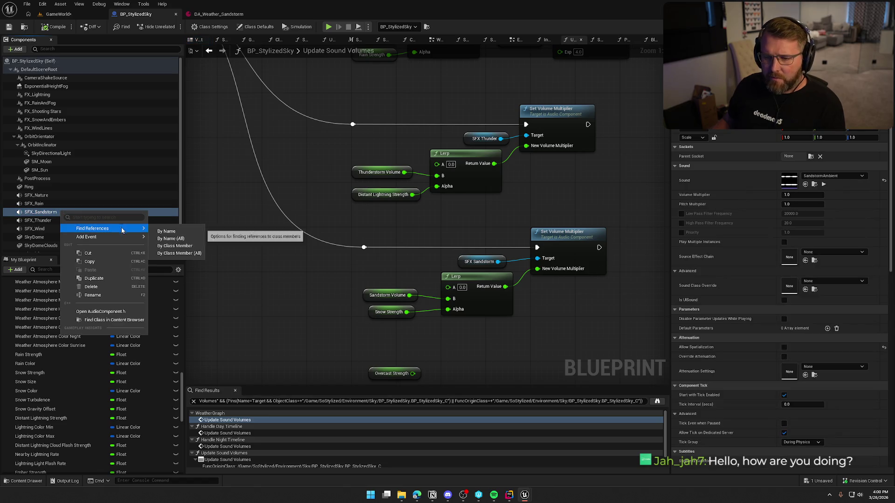
pyautogui.click(177, 243)
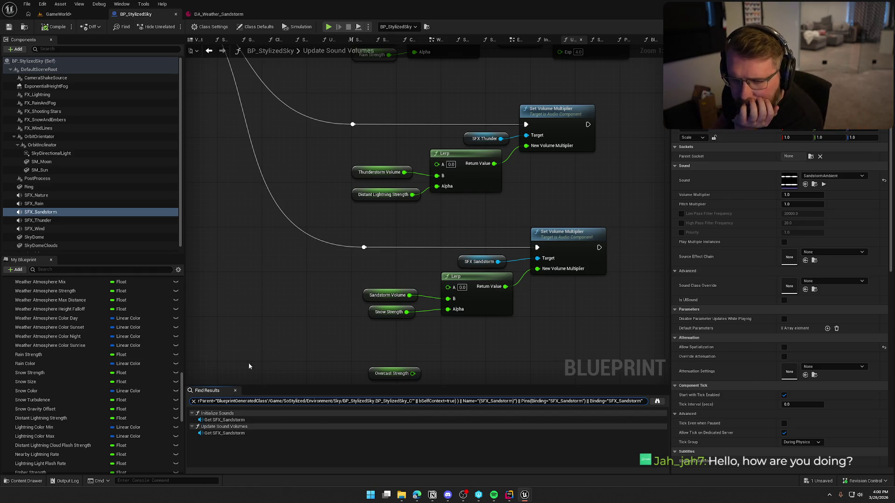
# Step: Find all references to SFX_Rain and jump to its use in Initialize Sounds
pyautogui.scroll(-1, 52, 205)
pyautogui.click(52, 201)
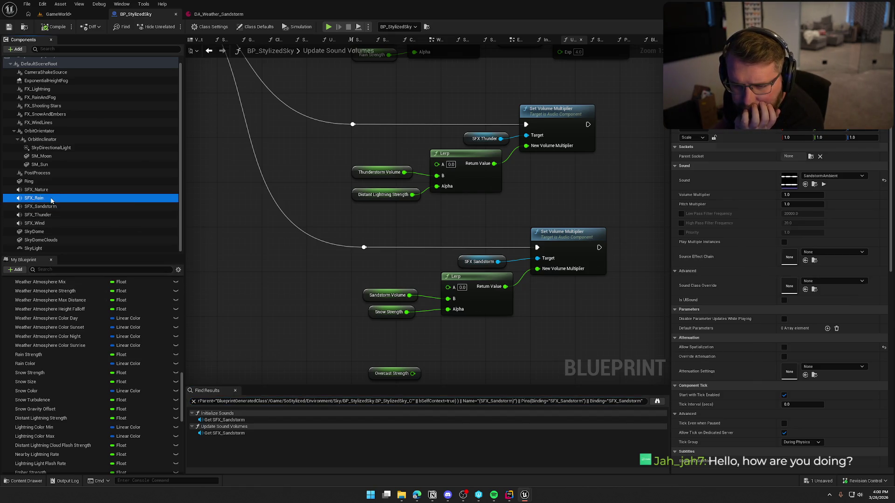
pyautogui.rightClick(52, 200)
pyautogui.moveTo(111, 216)
pyautogui.click(175, 235)
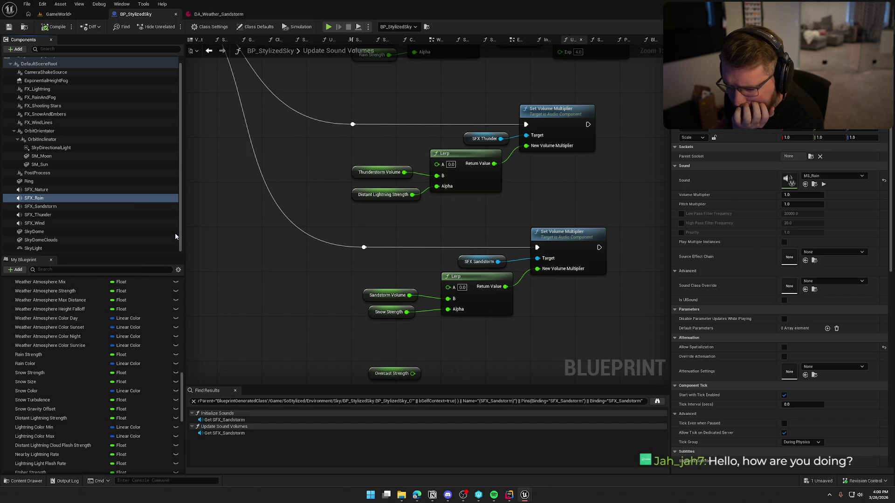
pyautogui.click(234, 420)
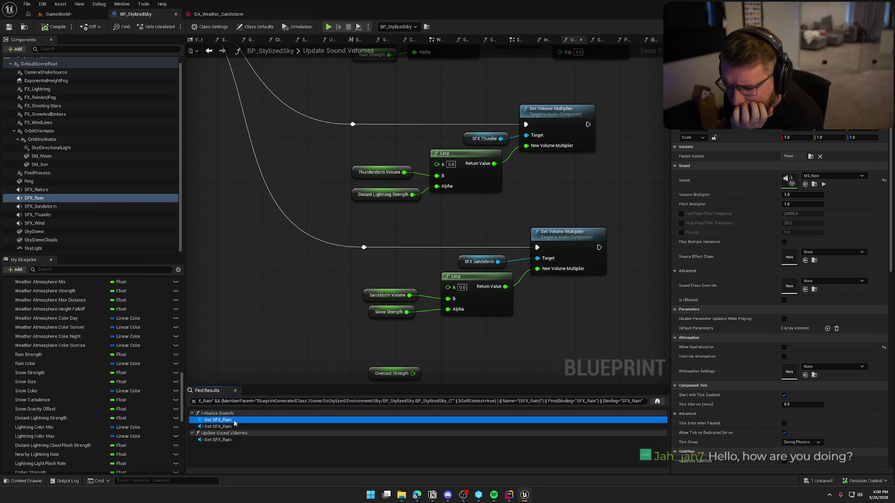
pyautogui.moveTo(495, 289); pyautogui.dragTo(305, 284)
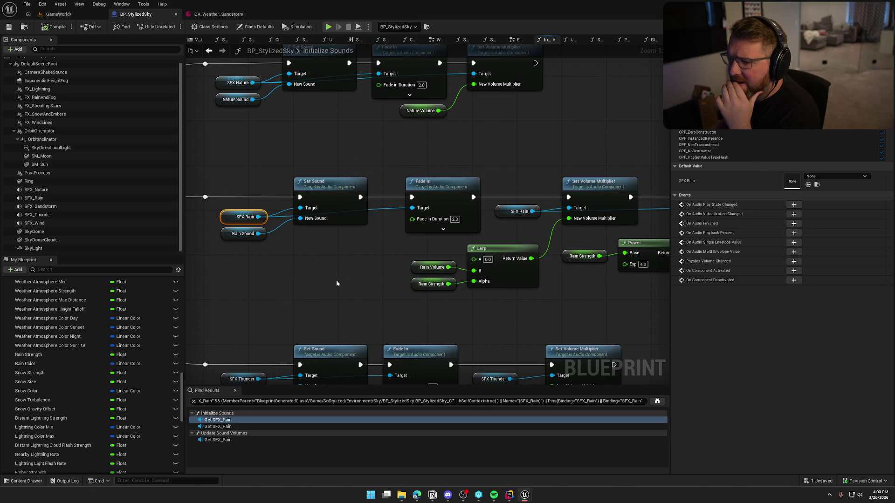
# Step: Change the sandstorm Fade In duration from 3.0 to 1.0, leaving the volume multiplier unchanged
pyautogui.moveTo(333, 289)
pyautogui.mouseDown()
pyautogui.moveTo(332, 184)
pyautogui.moveTo(445, 65)
pyautogui.mouseUp()
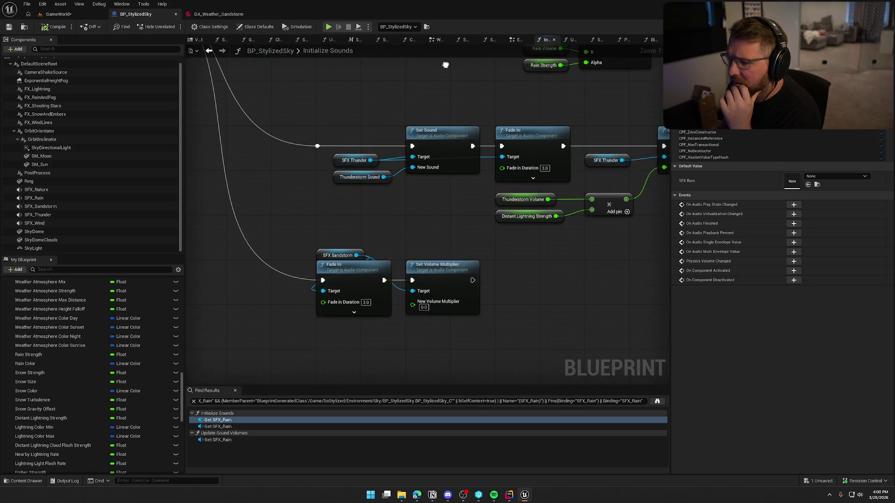
pyautogui.moveTo(478, 324); pyautogui.dragTo(311, 238)
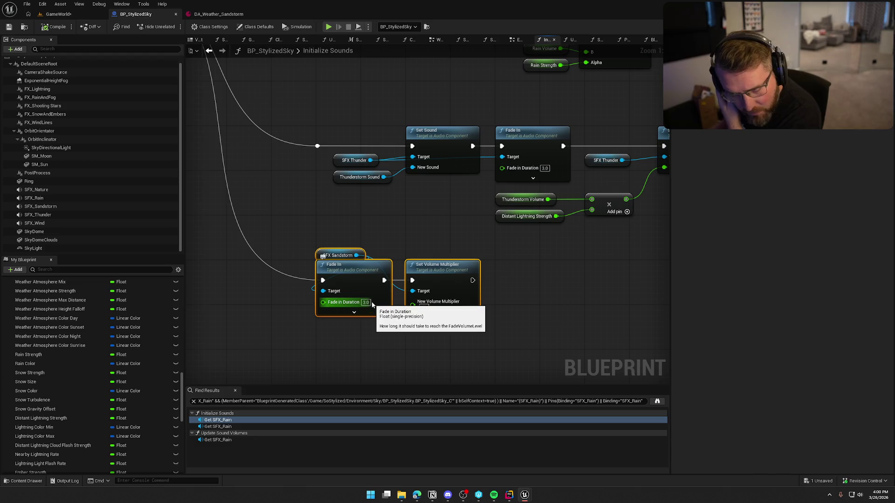
pyautogui.write('1')
pyautogui.click(384, 336)
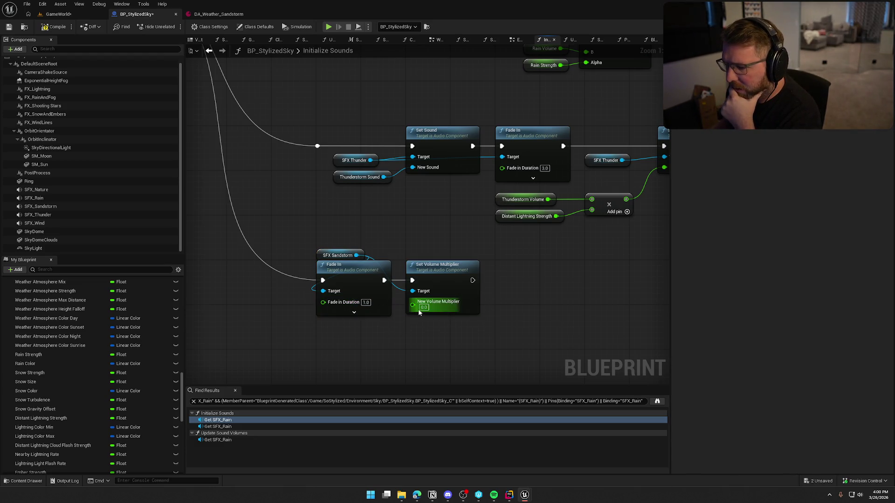
pyautogui.click(424, 308)
pyautogui.click(491, 336)
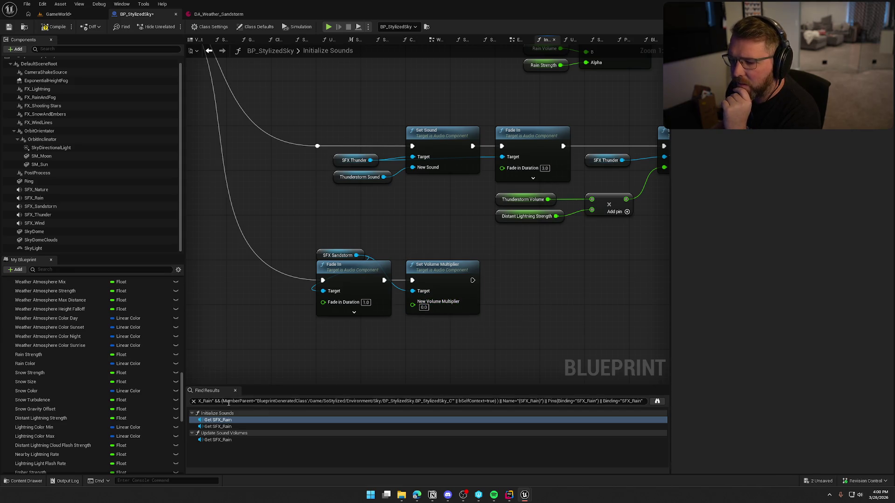
# Step: Find references to SFX Sandstorm and jump to its use in Update Sound Volumes
pyautogui.click(322, 255)
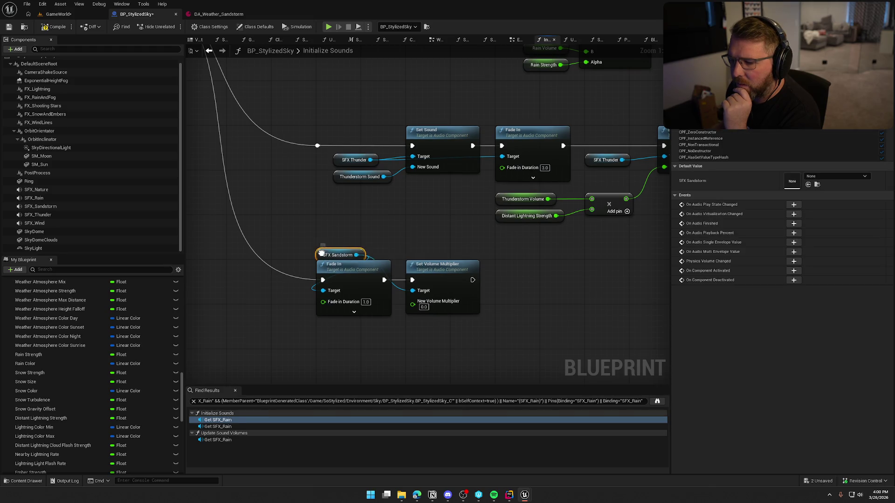
pyautogui.rightClick(322, 254)
pyautogui.click(368, 217)
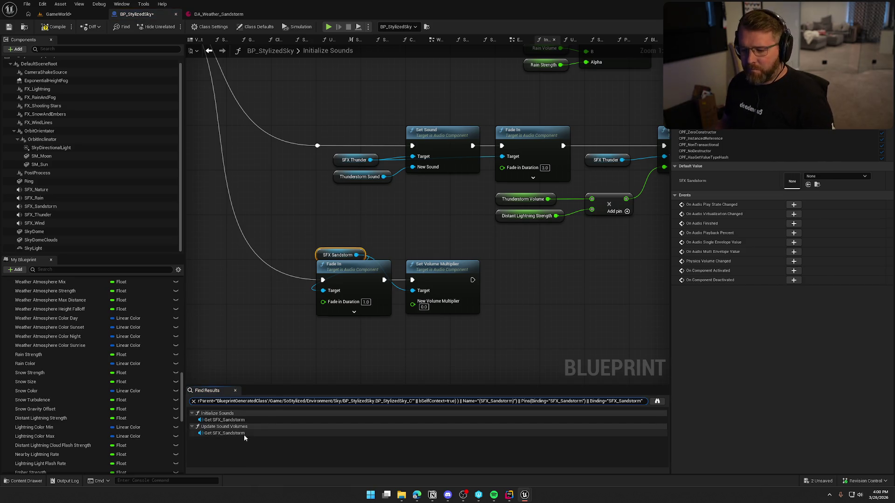
pyautogui.click(244, 435)
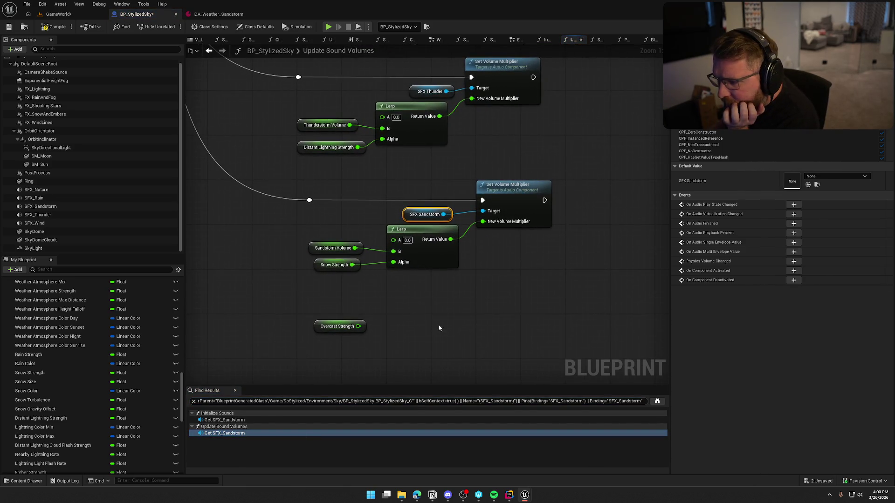
# Step: Move Snow Strength lower and wire the Lerp result into Print String through a conversion node
pyautogui.moveTo(435, 308)
pyautogui.mouseDown()
pyautogui.moveTo(421, 367)
pyautogui.moveTo(417, 359)
pyautogui.moveTo(434, 361)
pyautogui.moveTo(544, 412)
pyautogui.moveTo(381, 324)
pyautogui.moveTo(487, 309)
pyautogui.mouseUp()
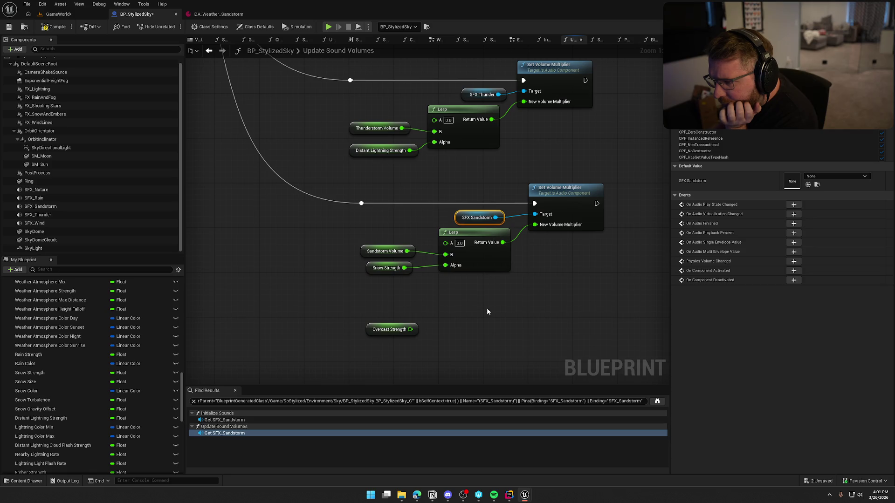
pyautogui.moveTo(377, 271); pyautogui.dragTo(371, 288)
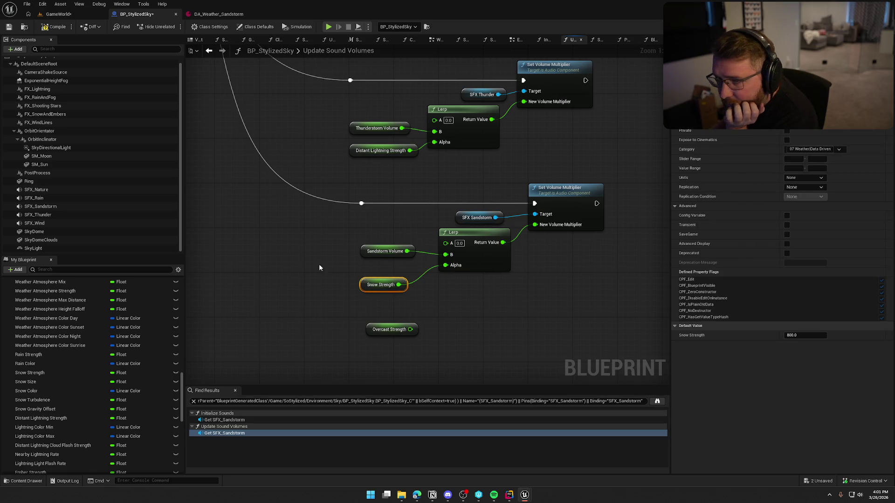
pyautogui.click(200, 16)
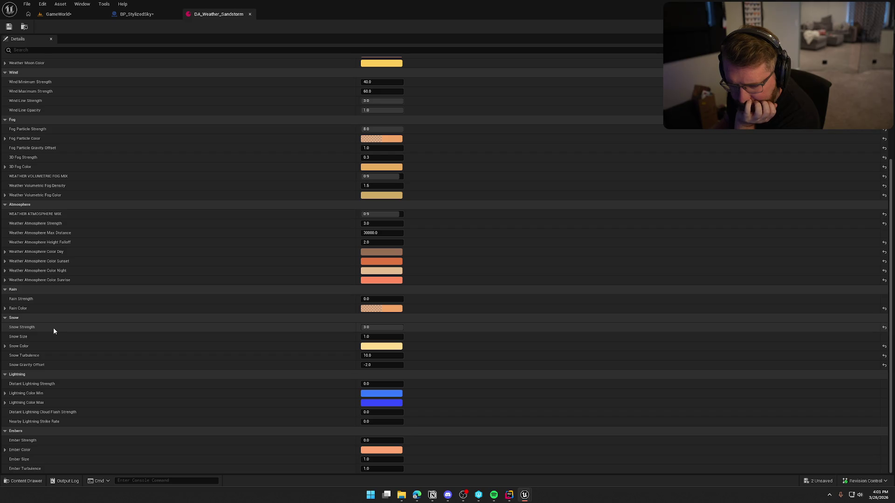
pyautogui.click(150, 14)
pyautogui.moveTo(403, 227)
pyautogui.mouseDown()
pyautogui.moveTo(569, 231)
pyautogui.moveTo(580, 217)
pyautogui.mouseUp()
pyautogui.moveTo(493, 214); pyautogui.dragTo(503, 241)
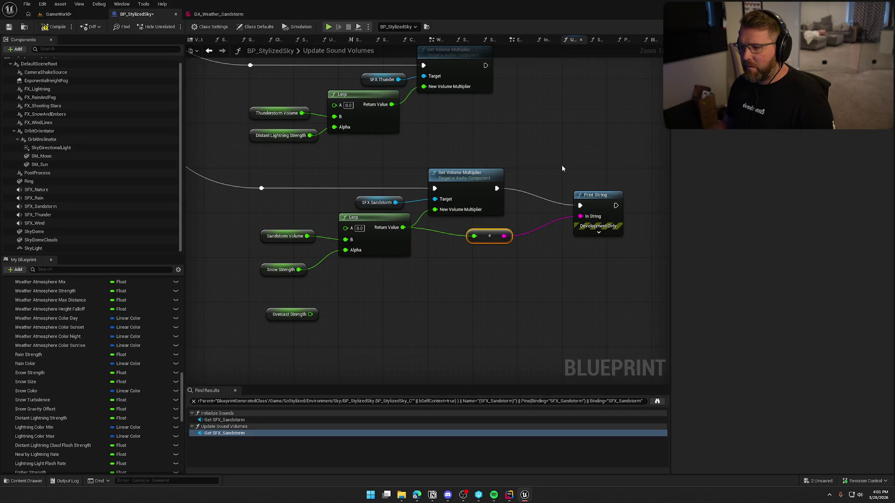
# Step: Play-test from GameWorld, then return to BP_StylizedSky and select SFX_Sandstorm
pyautogui.click(60, 15)
pyautogui.click(192, 28)
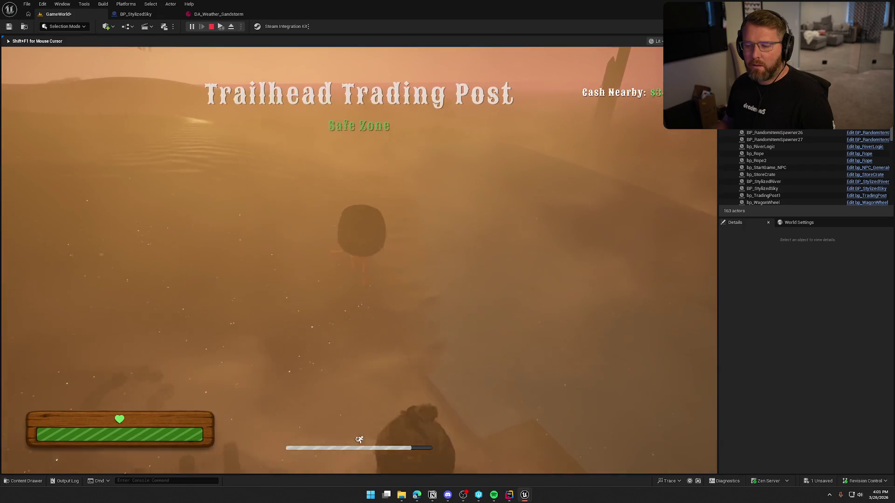
pyautogui.click(866, 189)
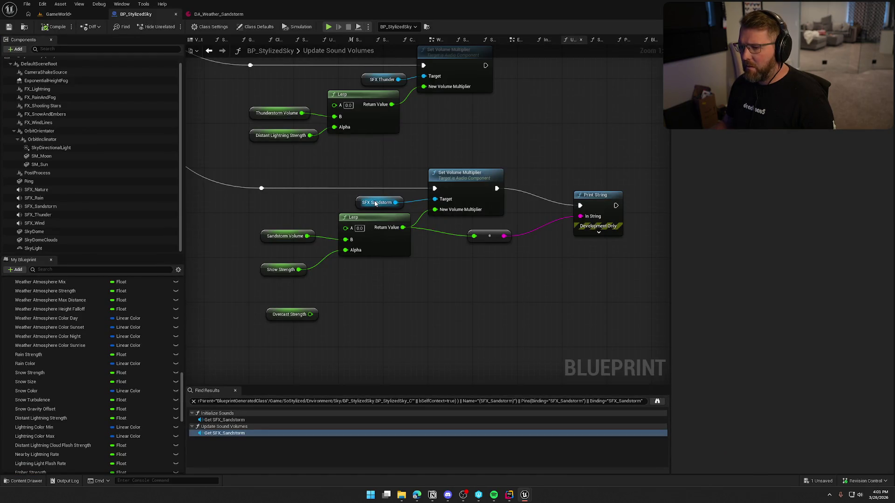
pyautogui.click(34, 208)
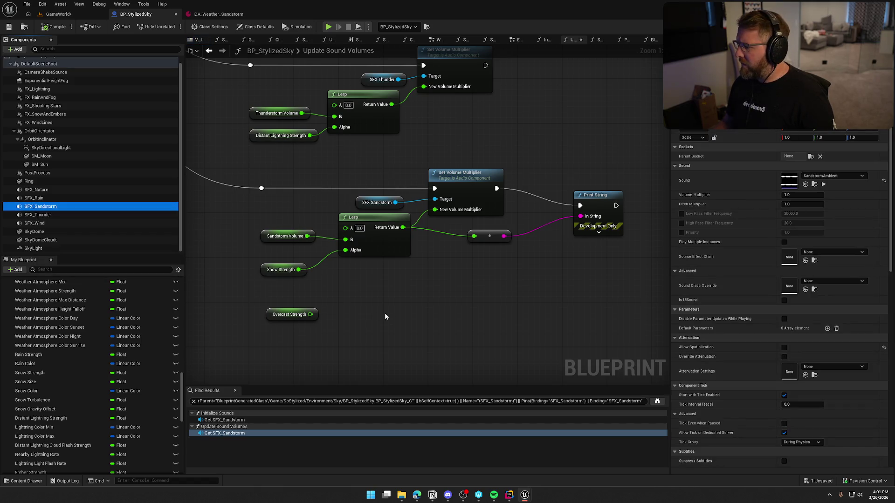
# Step: Enable Auto Activate on SFX_Sandstorm, then compile and save BP_StylizedSky
pyautogui.scroll(-15, 730, 331)
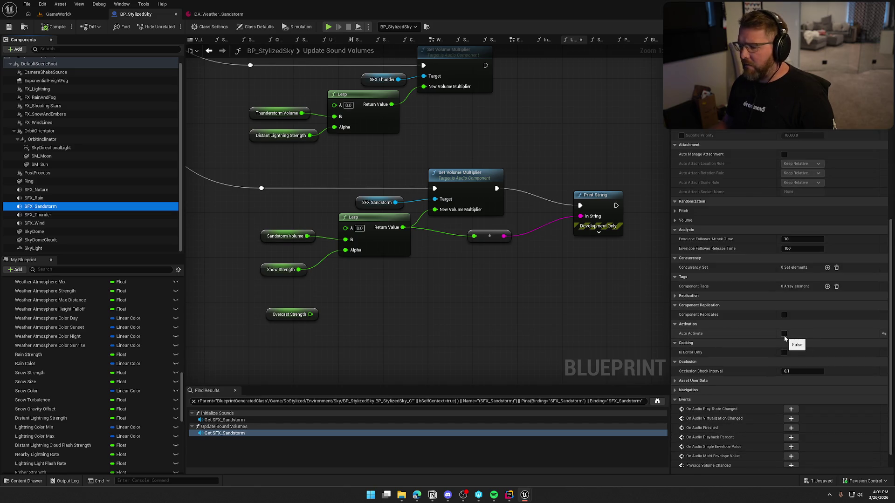
pyautogui.click(784, 334)
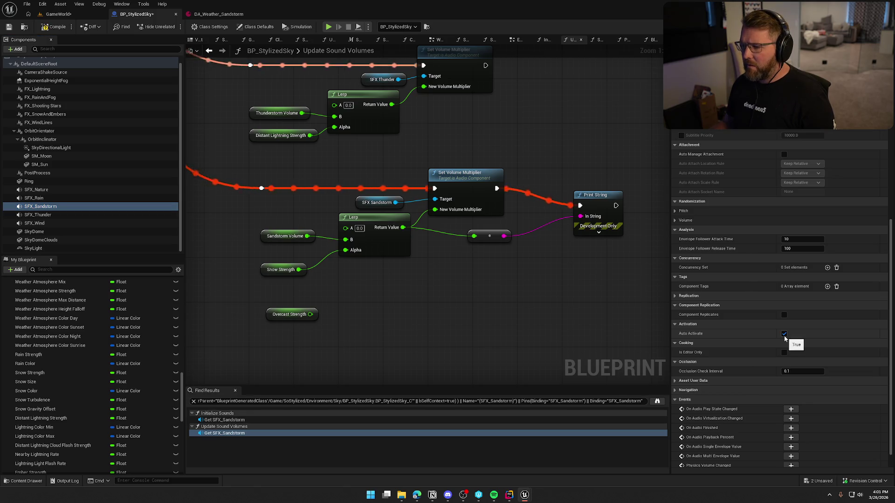
pyautogui.click(54, 29)
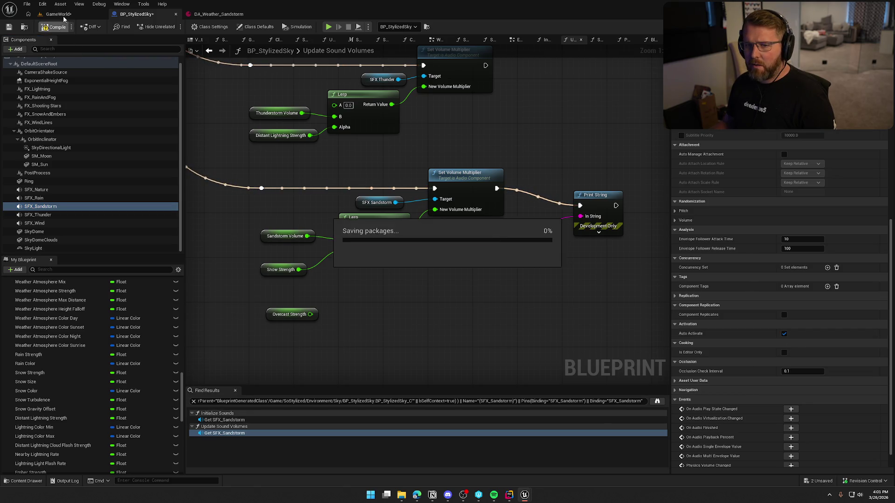
# Step: Play-test the level, walking the character along the trail into the sandstorm
pyautogui.click(63, 15)
pyautogui.click(191, 26)
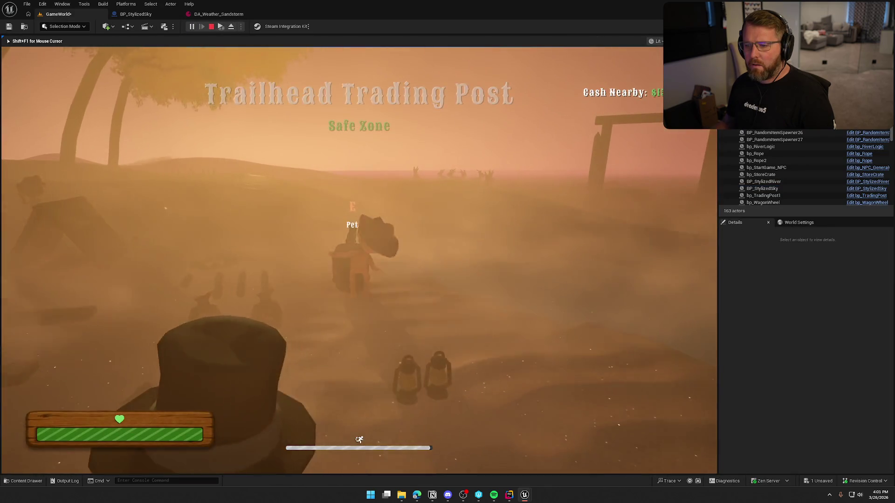
pyautogui.press('w')
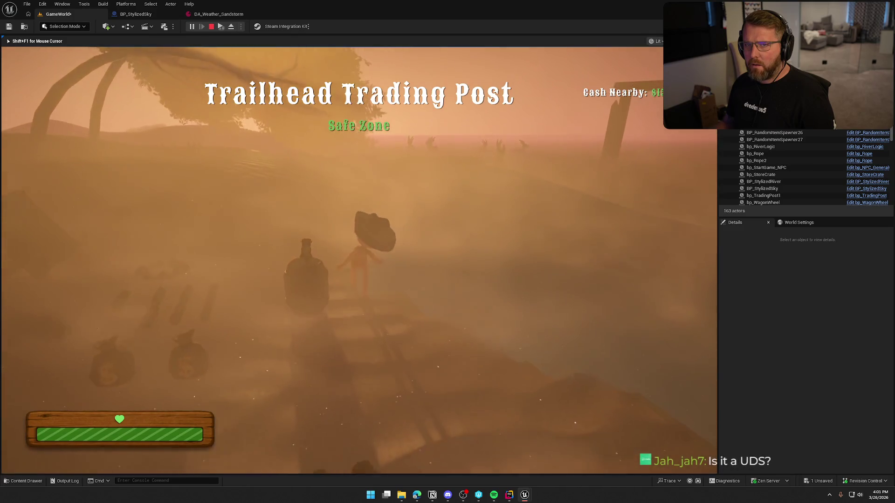
pyautogui.press('w')
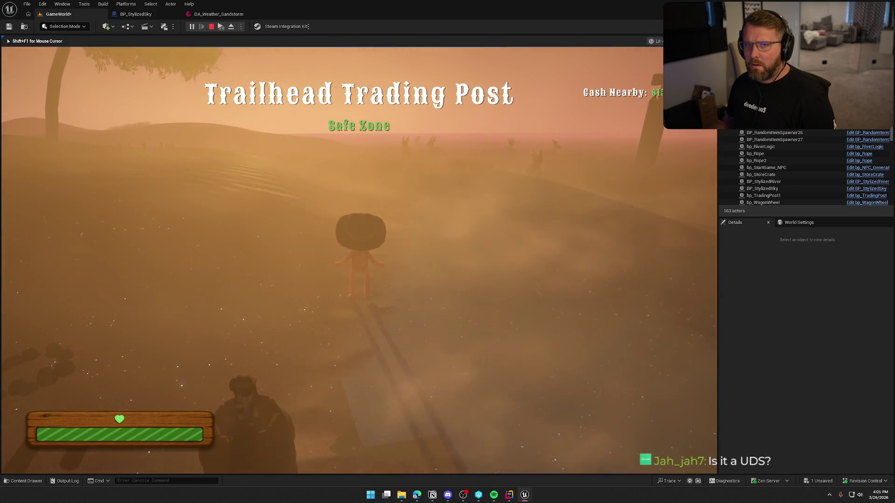
pyautogui.press('w')
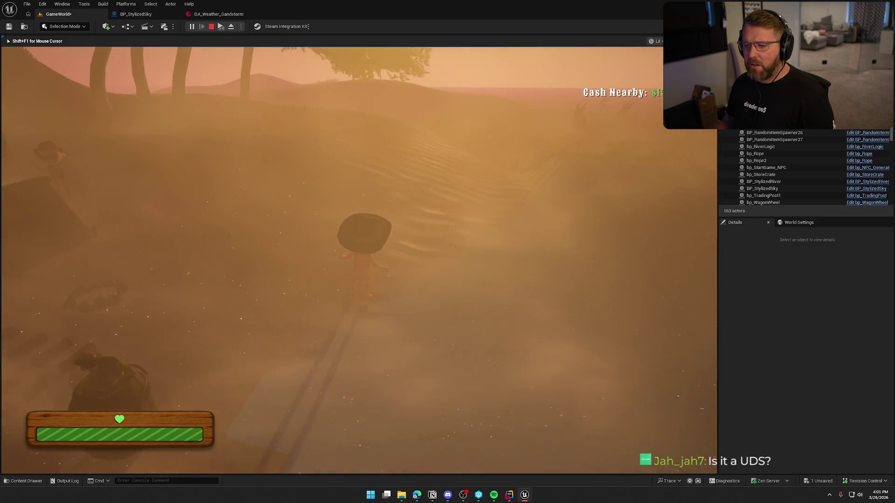
# Step: Stop the play-test session with Shift+F1
pyautogui.hotkey('shift', 'F1')
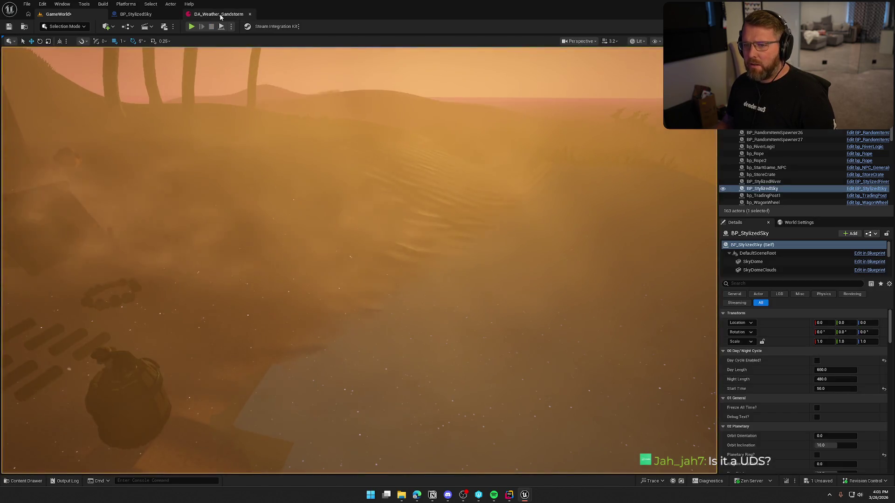
# Step: Compare DA_Weather_Sandstorm's values against the sandstorm nodes in the sky blueprint graph
pyautogui.click(219, 14)
pyautogui.click(151, 18)
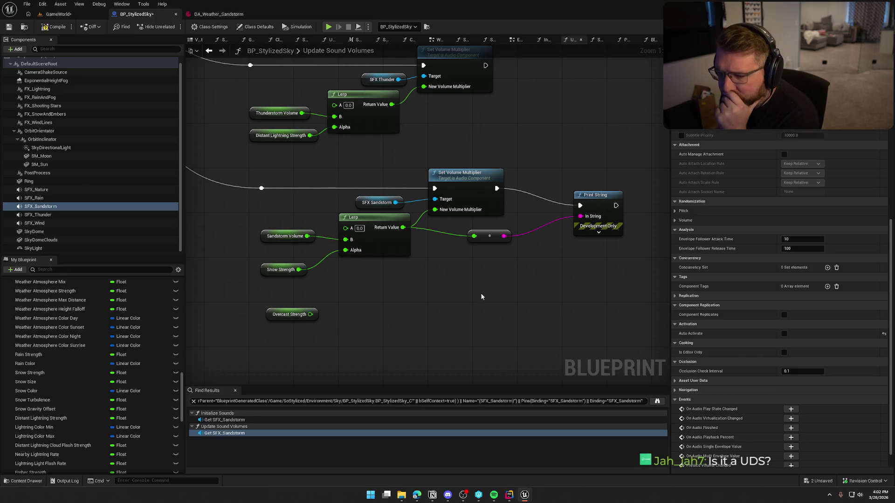
pyautogui.moveTo(442, 292)
pyautogui.mouseDown()
pyautogui.moveTo(508, 356)
pyautogui.moveTo(465, 261)
pyautogui.mouseUp()
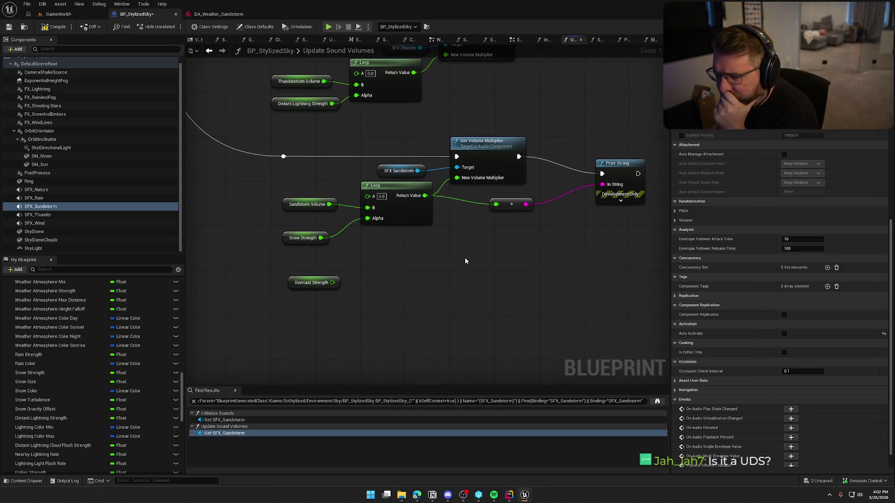
pyautogui.click(218, 15)
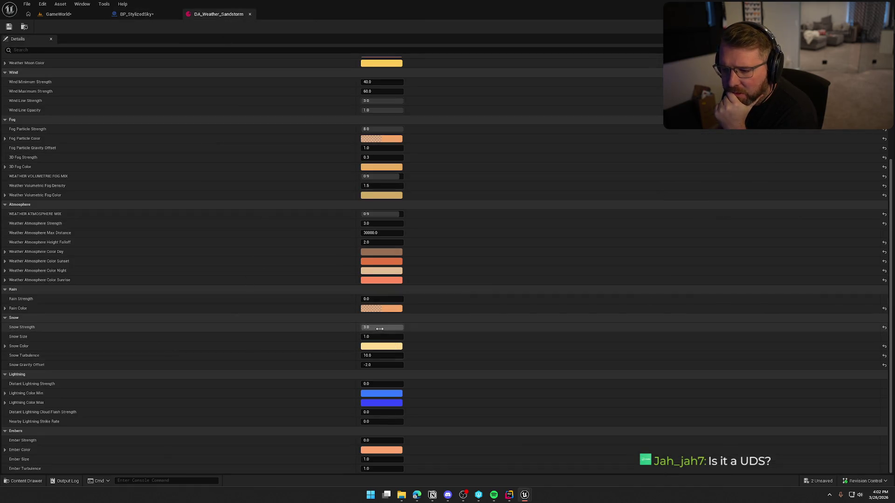
pyautogui.click(153, 15)
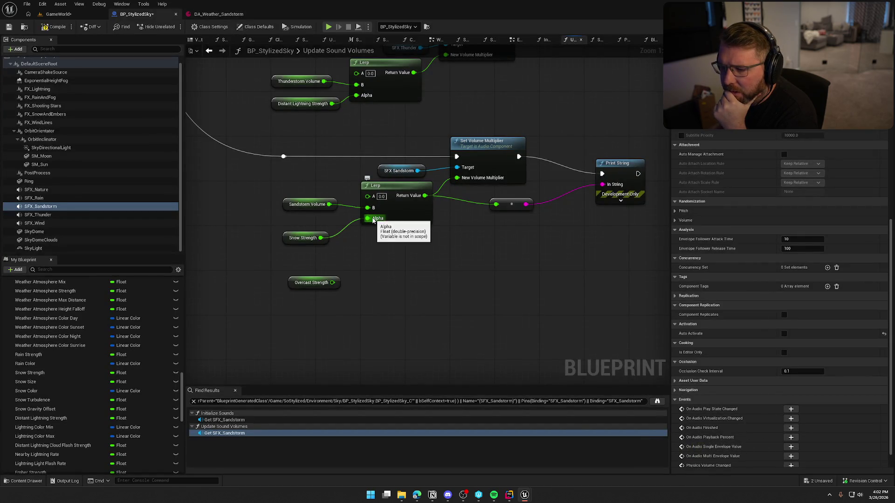
# Step: Check the Sandstorm Volume variable's default, then compile and save BP_StylizedSky
pyautogui.click(294, 204)
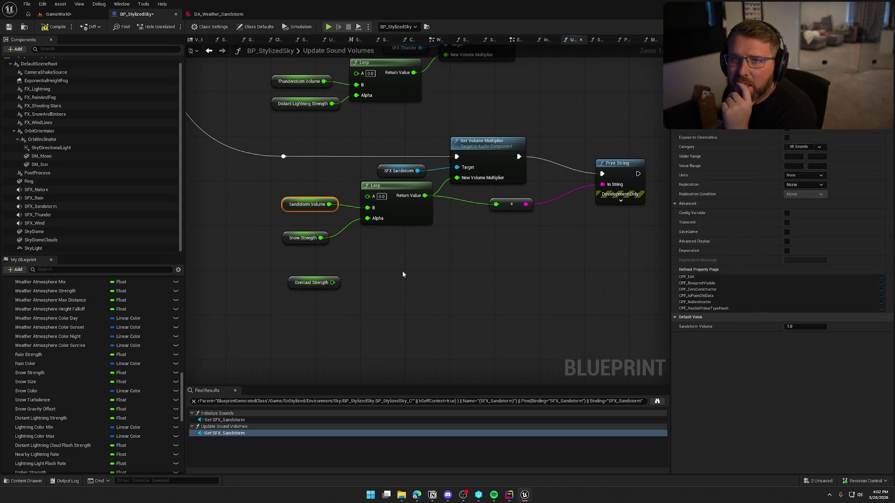
pyautogui.click(435, 276)
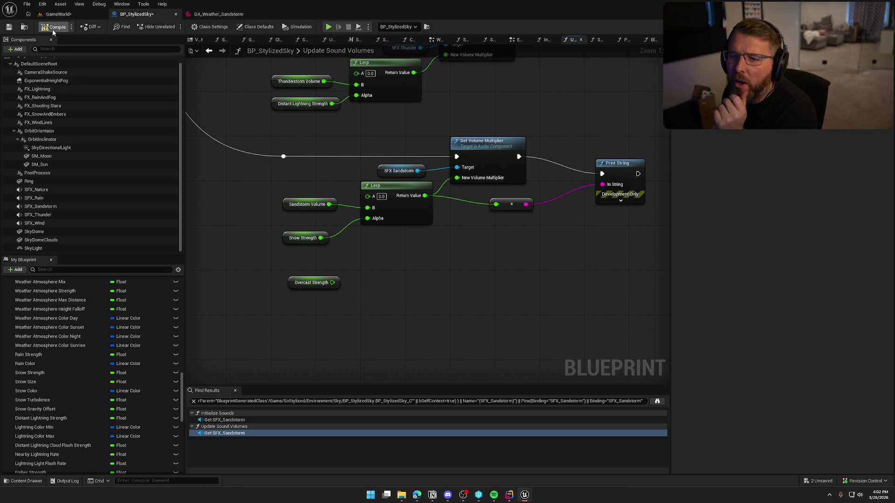
pyautogui.hotkey('ctrl', 's')
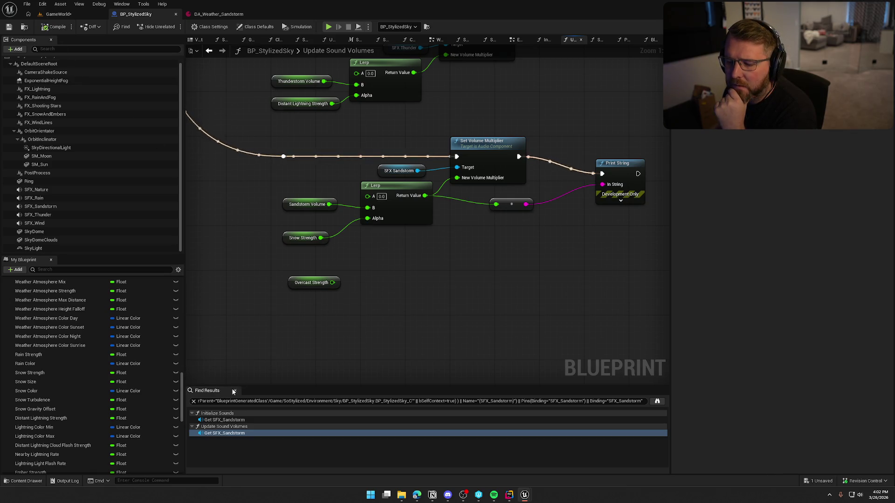
pyautogui.moveTo(476, 321)
pyautogui.mouseDown()
pyautogui.moveTo(428, 327)
pyautogui.moveTo(407, 284)
pyautogui.mouseUp()
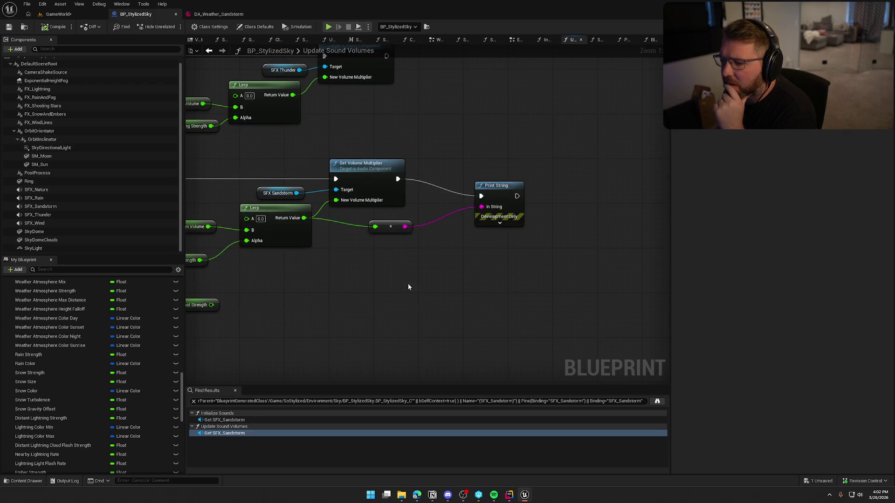
# Step: Delete the debug Print String and its conversion node, then compile and save BP_StylizedSky
pyautogui.moveTo(547, 261); pyautogui.dragTo(373, 223)
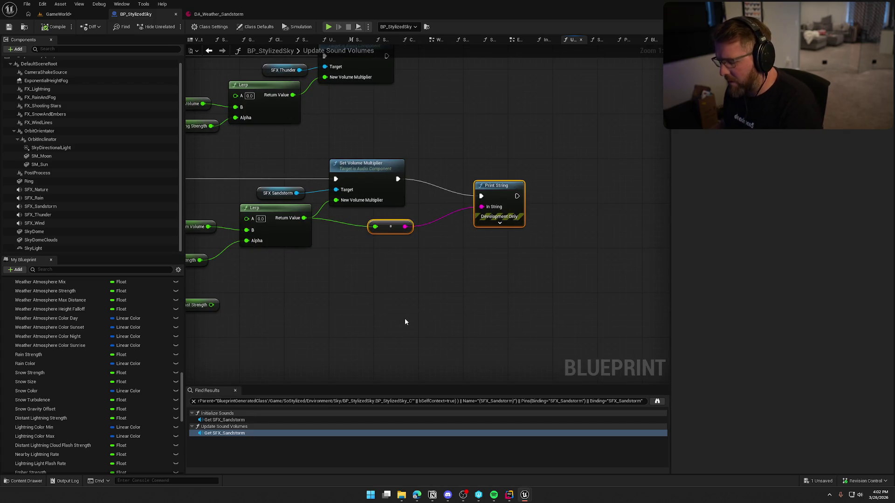
pyautogui.press('Delete')
pyautogui.moveTo(419, 295); pyautogui.dragTo(517, 286)
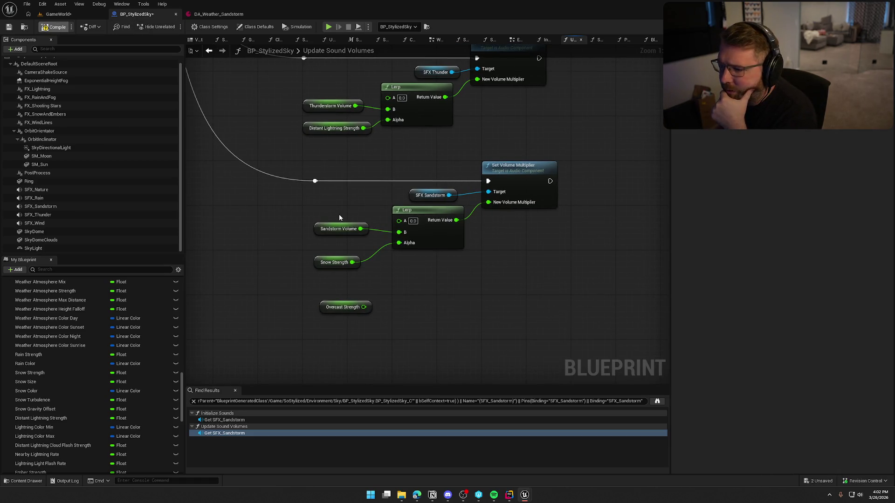
pyautogui.hotkey('ctrl', 's')
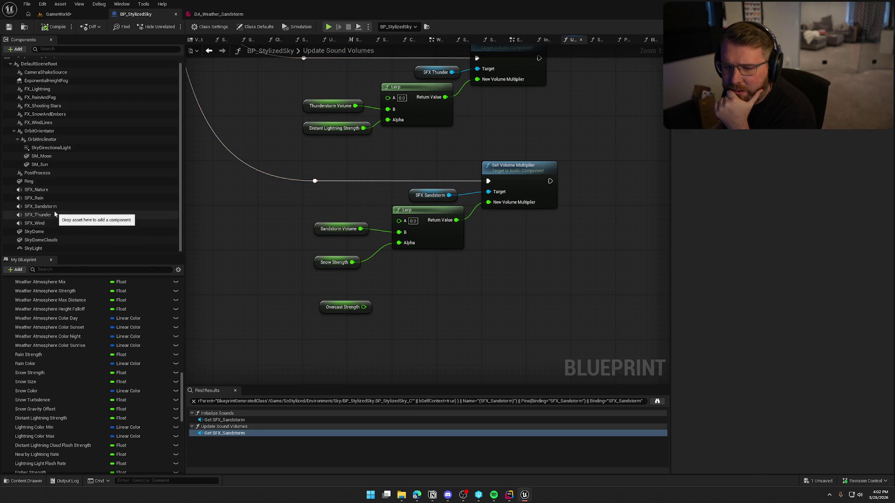
pyautogui.click(52, 190)
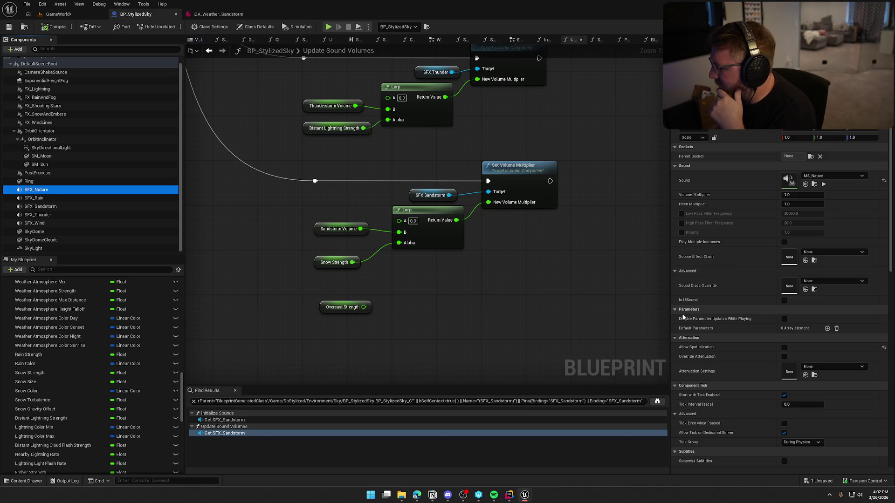
# Step: Preview and stop SFX_Thunder's distant lightning sound
pyautogui.scroll(-15, 699, 311)
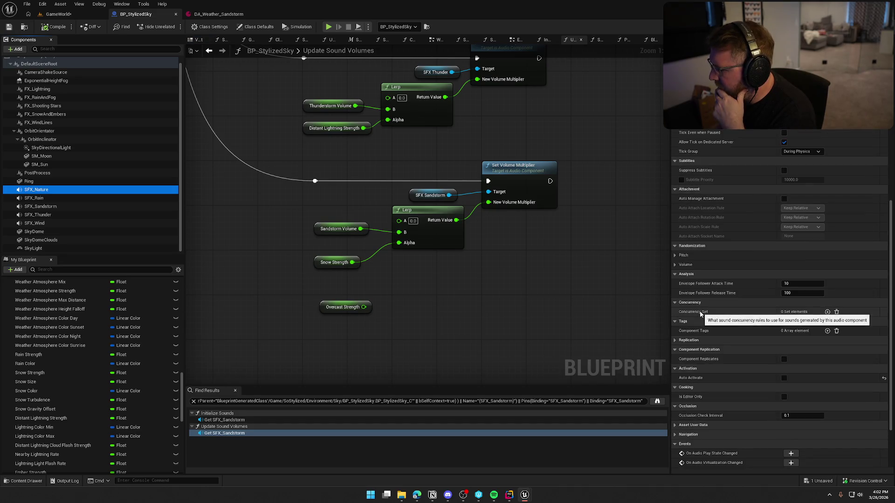
pyautogui.scroll(10, 700, 313)
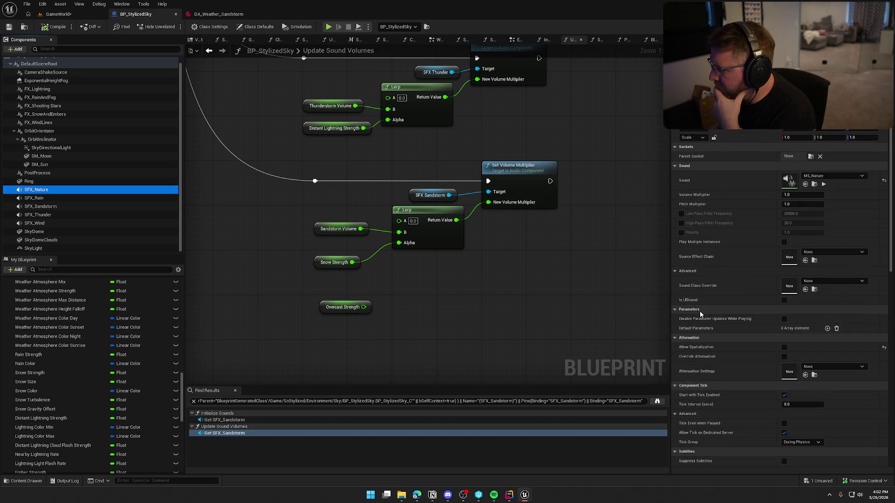
pyautogui.click(41, 207)
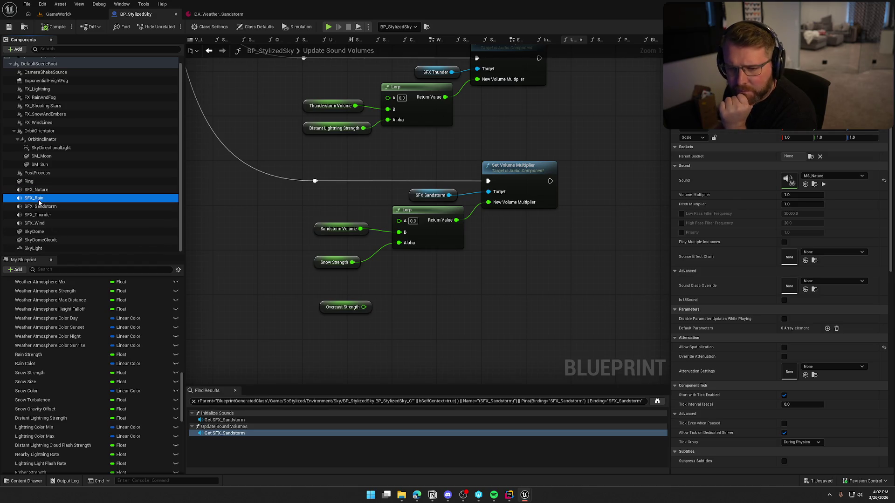
pyautogui.click(43, 216)
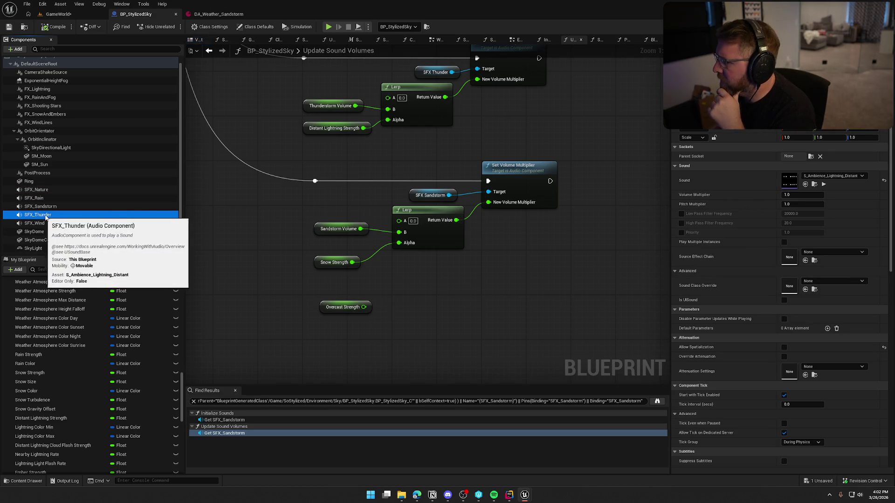
pyautogui.click(824, 185)
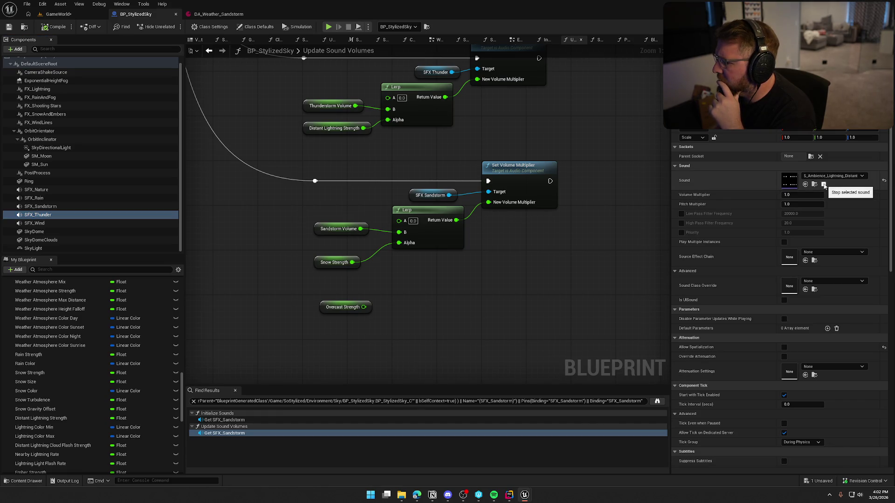
pyautogui.click(824, 184)
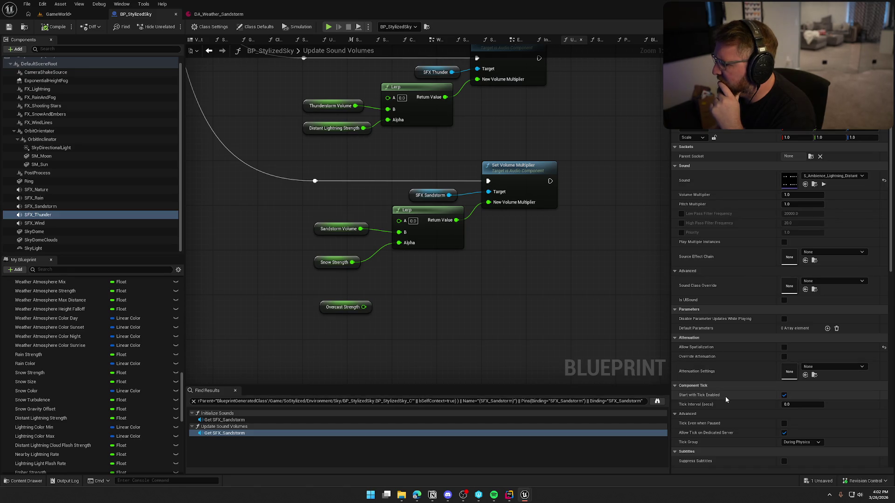
# Step: Delete the unused Overcast Strength node from the graph
pyautogui.scroll(-10, 726, 396)
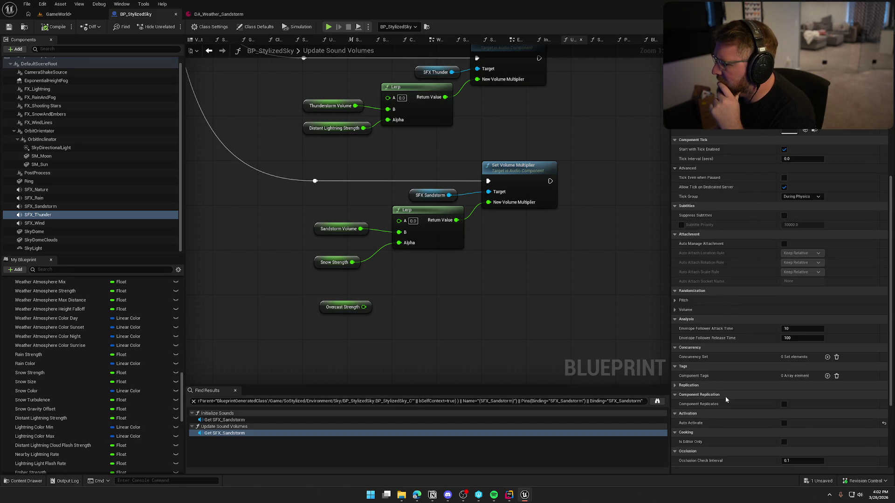
pyautogui.scroll(9, 726, 396)
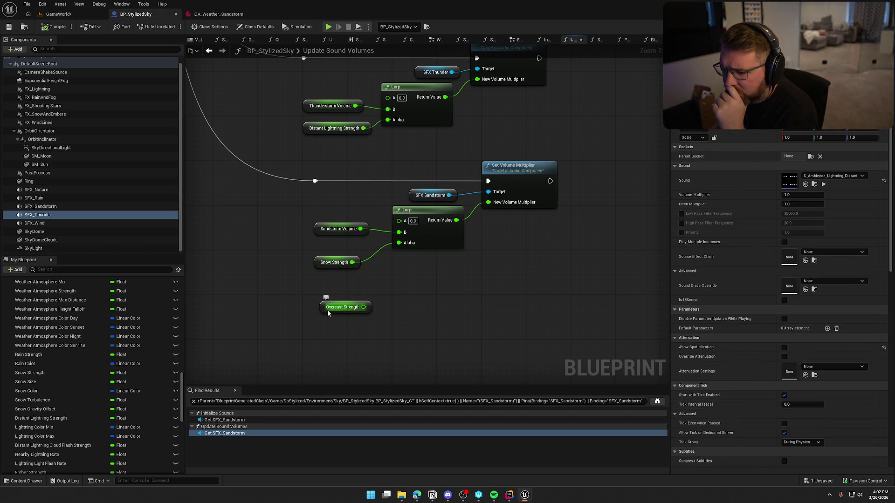
pyautogui.moveTo(314, 294); pyautogui.dragTo(400, 324)
pyautogui.press('Delete')
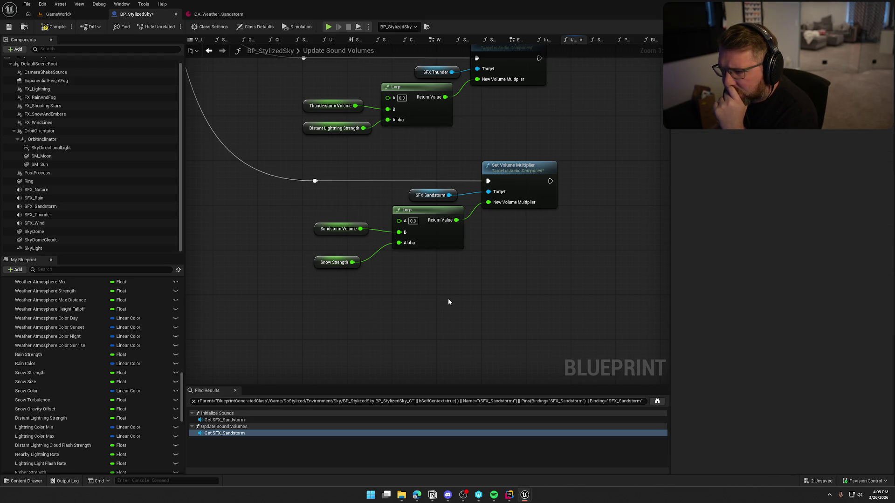
pyautogui.click(421, 196)
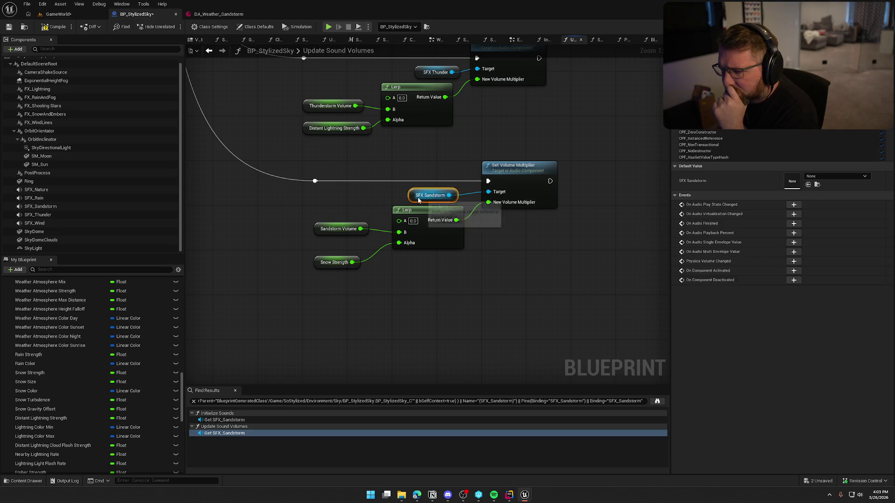
# Step: Preview the SFX_Sandstorm ambient sound, then stop the preview
pyautogui.click(47, 207)
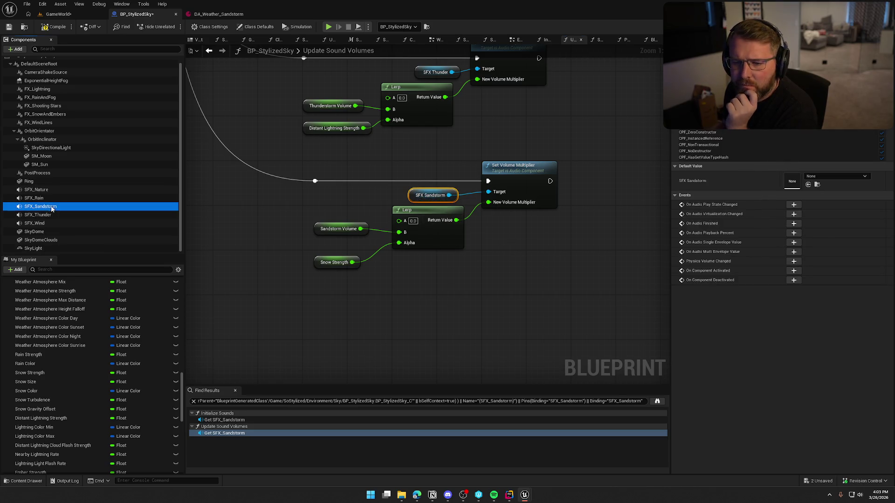
pyautogui.click(824, 185)
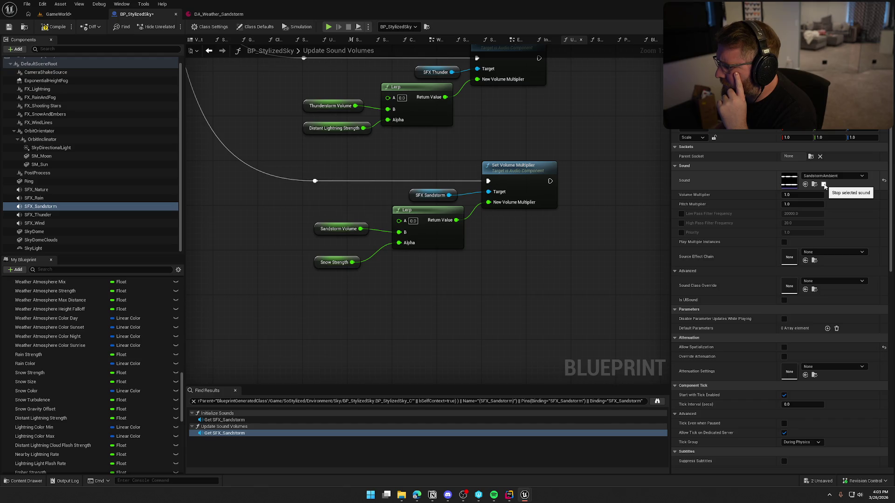
pyautogui.click(823, 185)
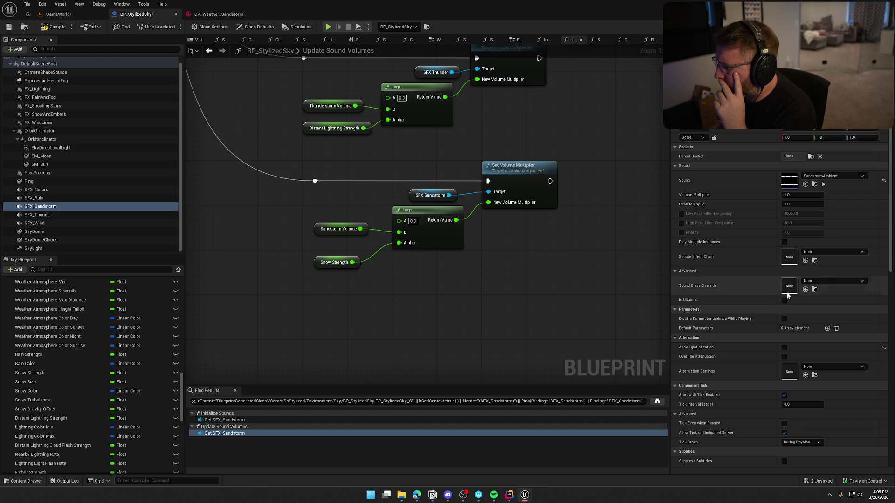
pyautogui.scroll(-3, 750, 319)
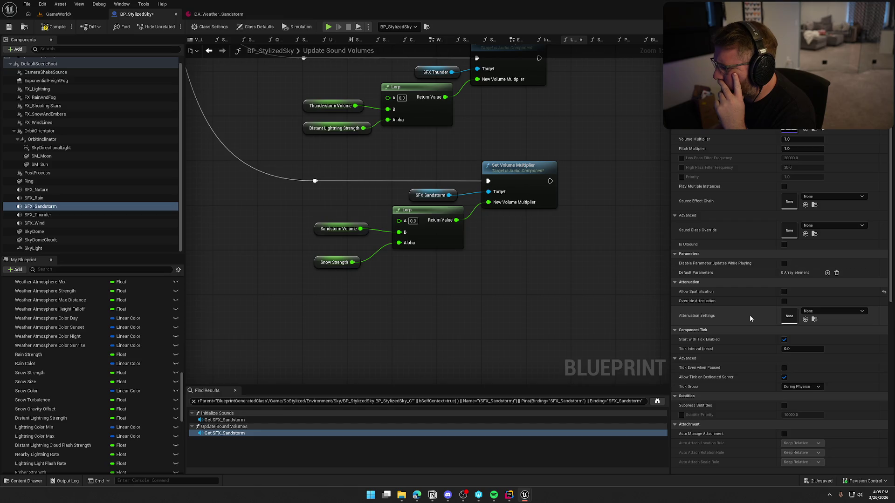
pyautogui.scroll(-8, 750, 318)
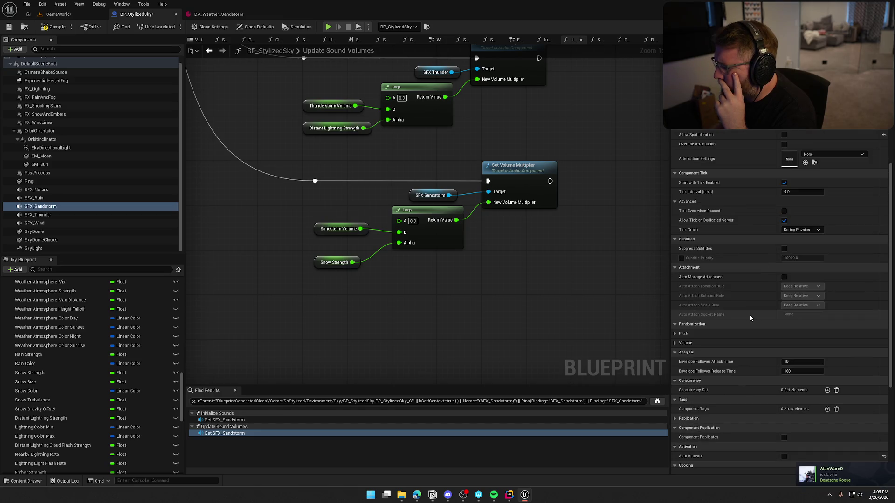
pyautogui.scroll(11, 750, 315)
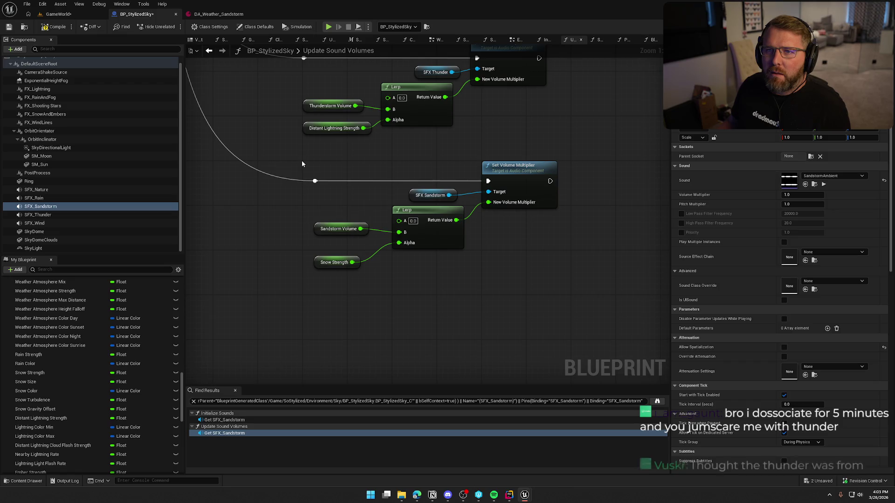
# Step: Preview the SFX_Wind ambience sound and dismiss the SFX_Thunder actions without changes
pyautogui.click(42, 223)
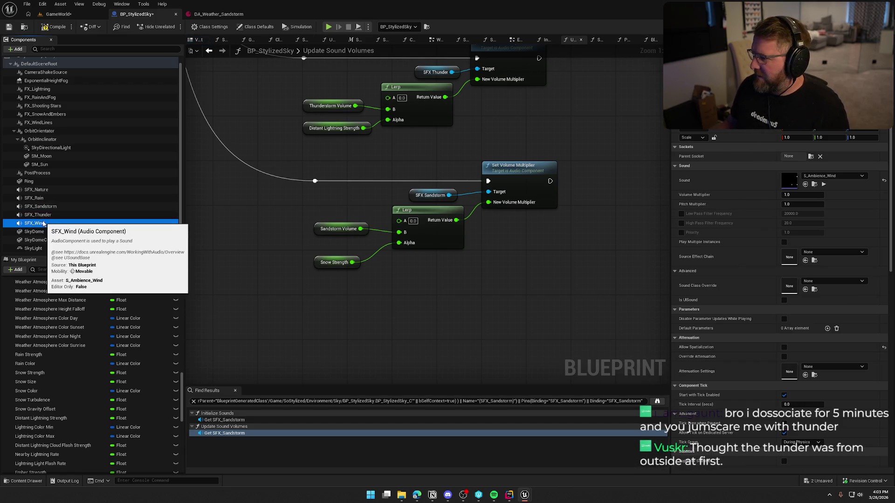
pyautogui.click(824, 184)
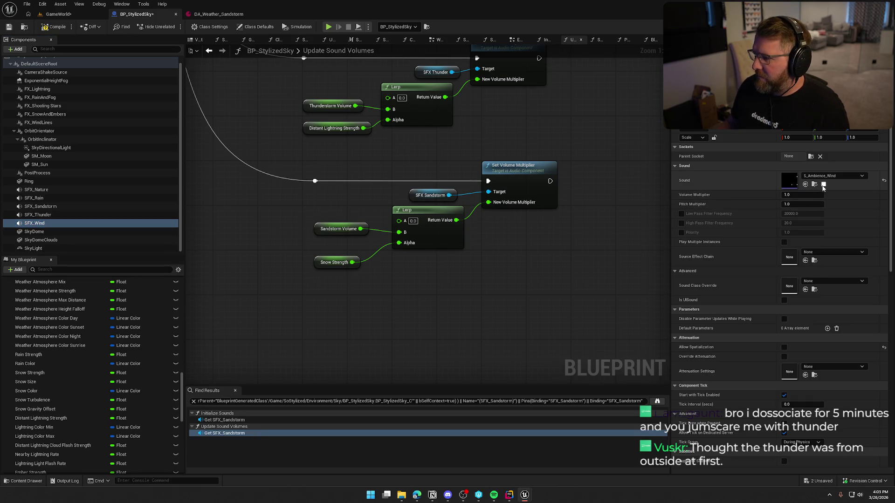
pyautogui.rightClick(45, 216)
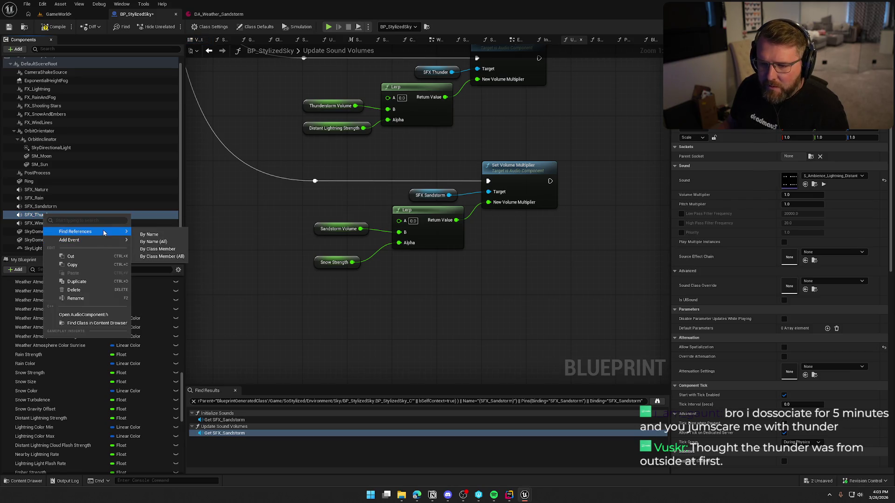
pyautogui.click(426, 317)
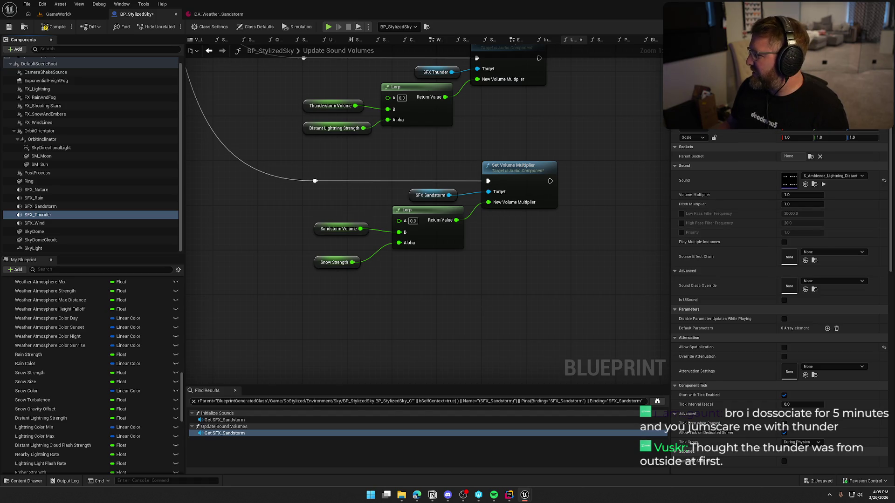
# Step: In Initialize Sounds, select the three sandstorm setup nodes after checking Fade In's extra options
pyautogui.click(545, 40)
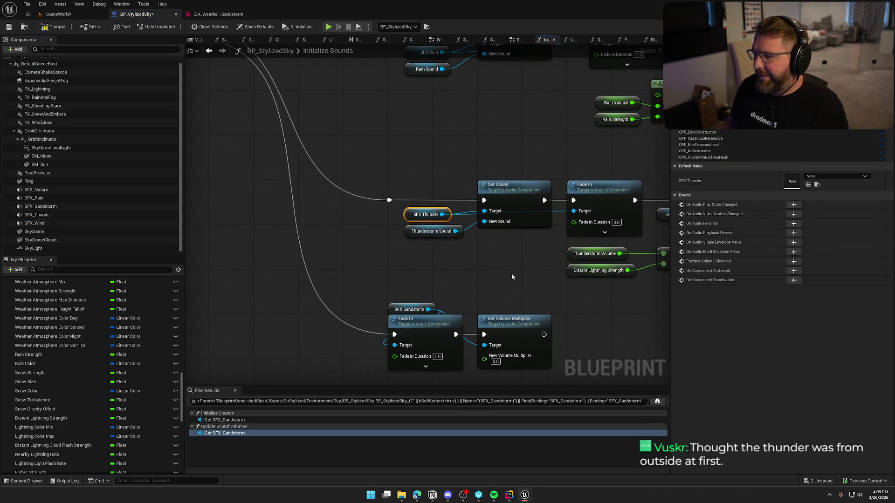
pyautogui.moveTo(511, 277); pyautogui.dragTo(344, 234)
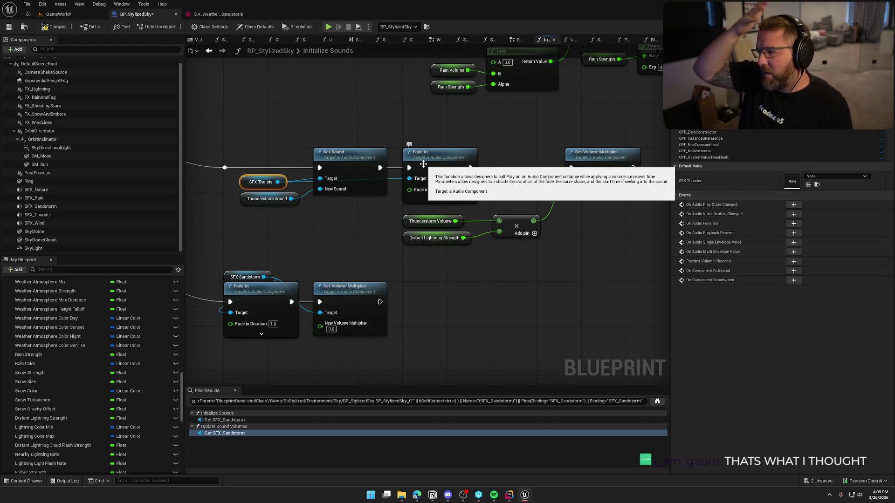
pyautogui.moveTo(341, 266); pyautogui.dragTo(374, 251)
pyautogui.click(301, 325)
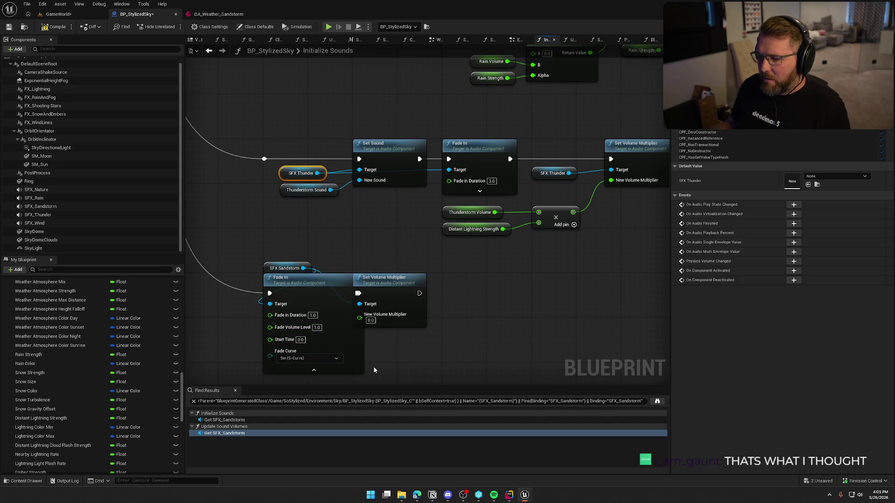
pyautogui.click(313, 370)
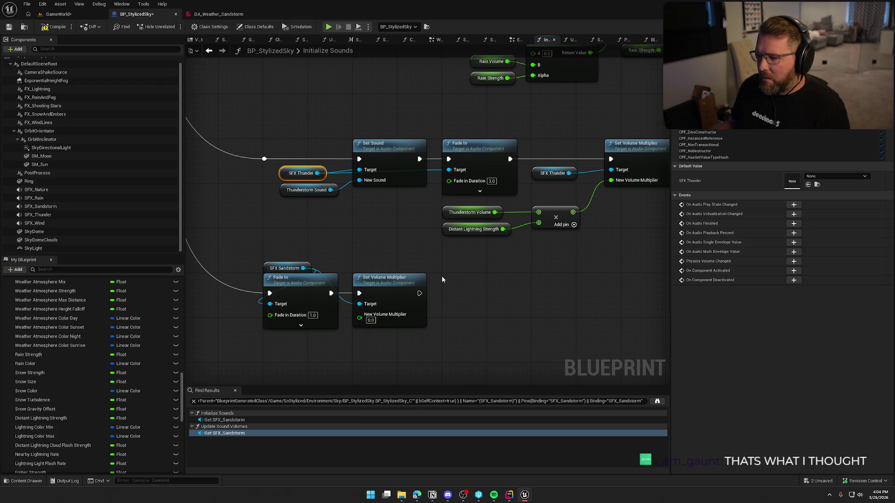
pyautogui.moveTo(277, 243)
pyautogui.mouseDown()
pyautogui.moveTo(337, 333)
pyautogui.moveTo(437, 348)
pyautogui.mouseUp()
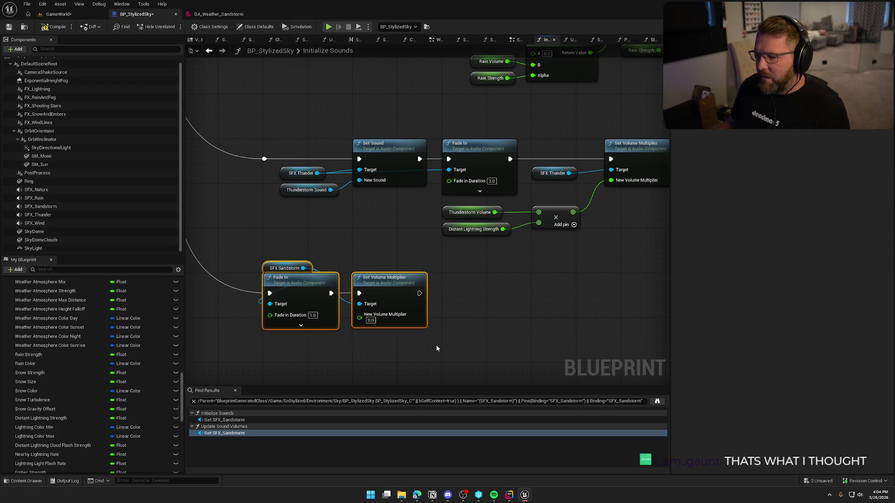
pyautogui.moveTo(488, 317); pyautogui.dragTo(399, 307)
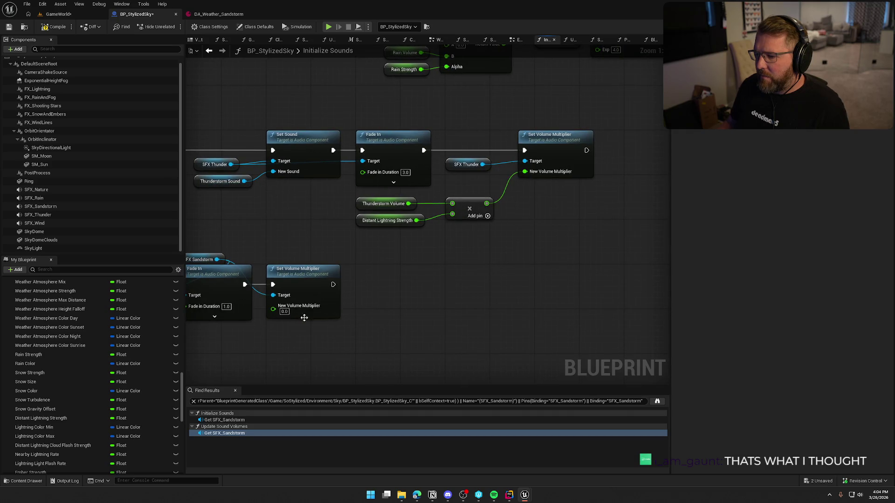
pyautogui.moveTo(321, 320); pyautogui.dragTo(394, 301)
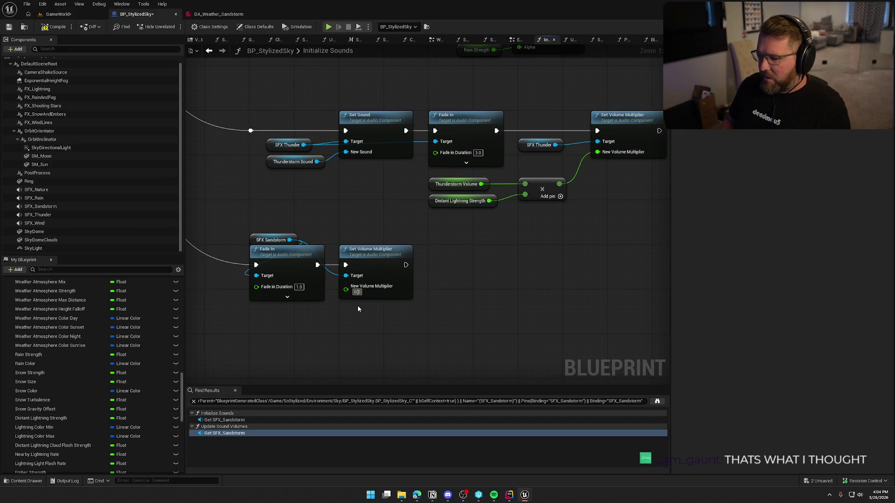
# Step: Set the sandstorm's New Volume Multiplier to 1.0, then compile and save BP_StylizedSky
pyautogui.press('BackSpace')
pyautogui.write('1')
pyautogui.press('Return')
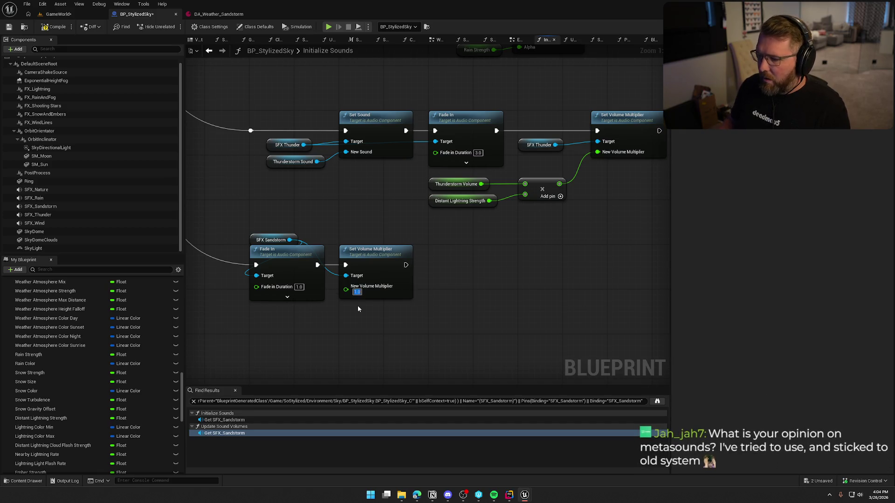
pyautogui.hotkey('ctrl', 's')
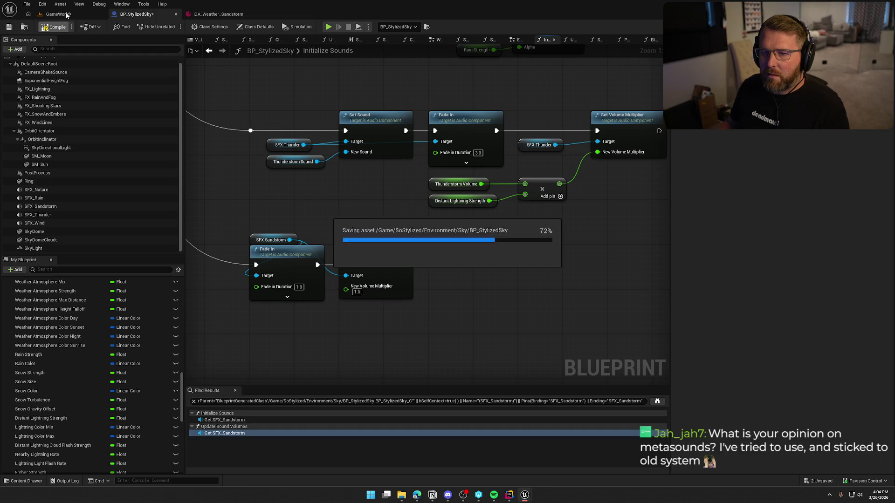
pyautogui.click(62, 16)
# Step: Play-test walking toward the money bag at Trailhead Trading Post, then view DA_Weather_Sandstorm
pyautogui.click(196, 27)
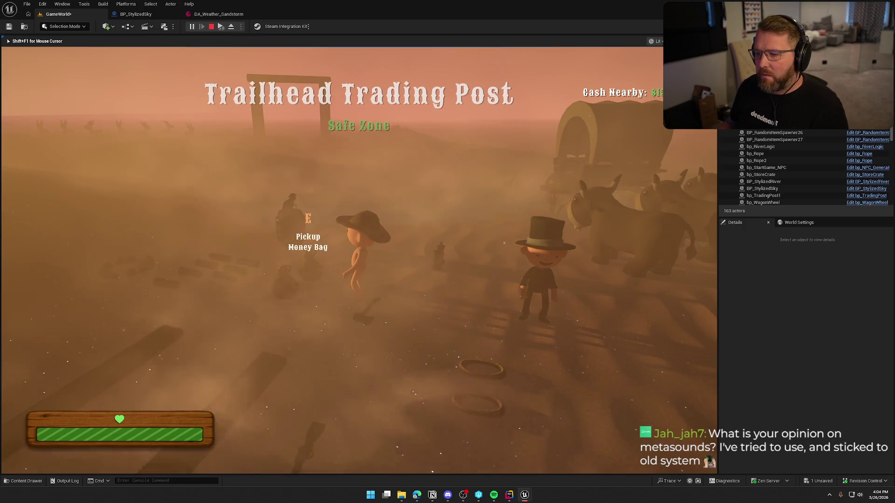
pyautogui.press('a')
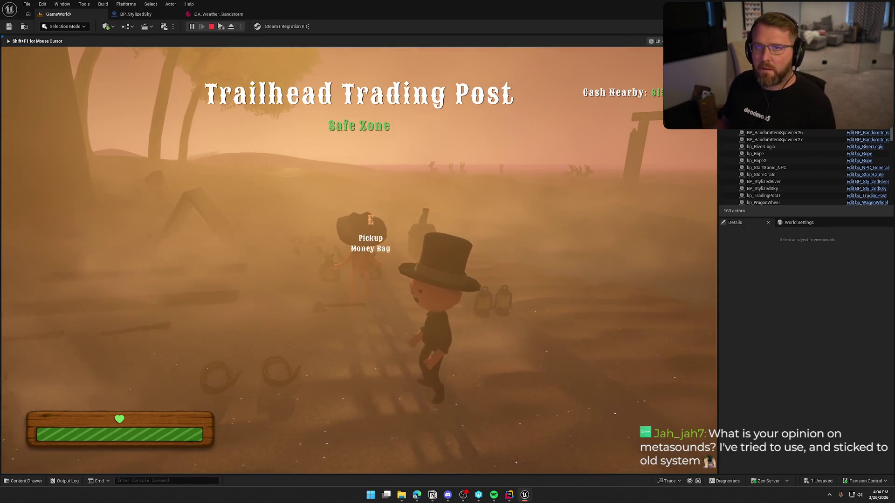
pyautogui.press('Escape')
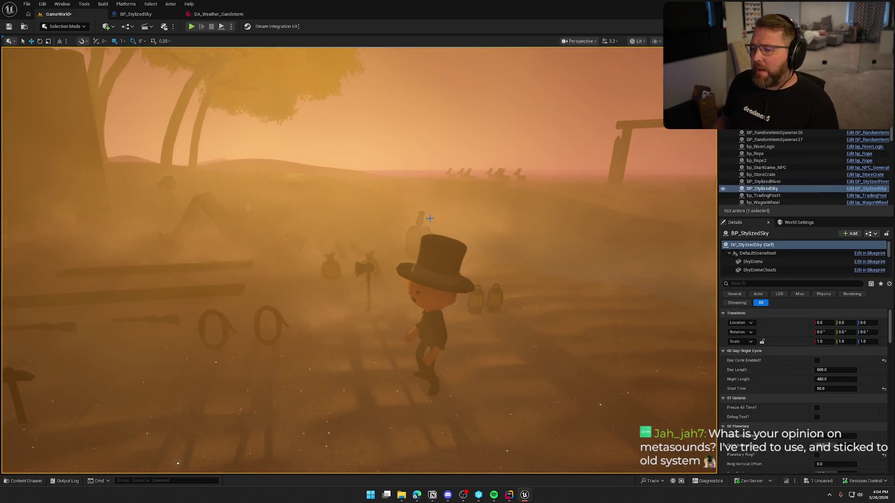
pyautogui.click(215, 14)
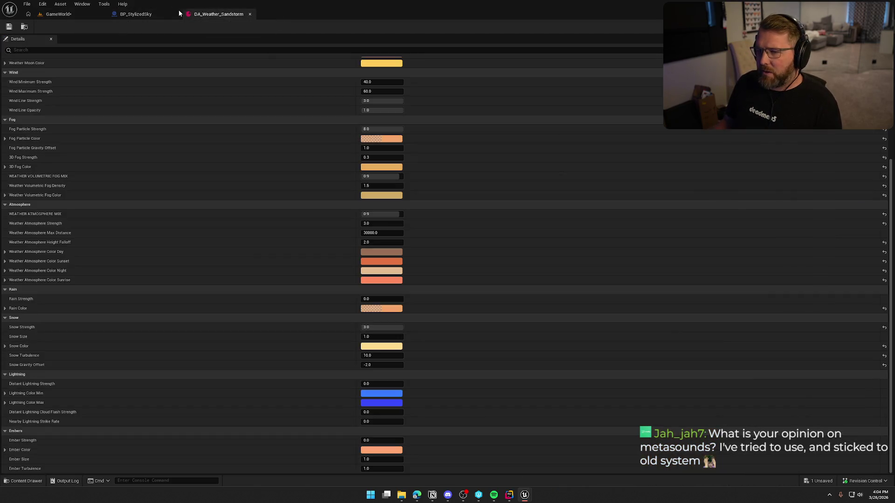
# Step: Back in BP_StylizedSky, review the Thunderstorm Volume and Distant Lightning Strength default values
pyautogui.click(135, 14)
pyautogui.moveTo(438, 258)
pyautogui.mouseDown()
pyautogui.moveTo(459, 226)
pyautogui.moveTo(458, 194)
pyautogui.mouseUp()
pyautogui.moveTo(449, 241); pyautogui.dragTo(449, 362)
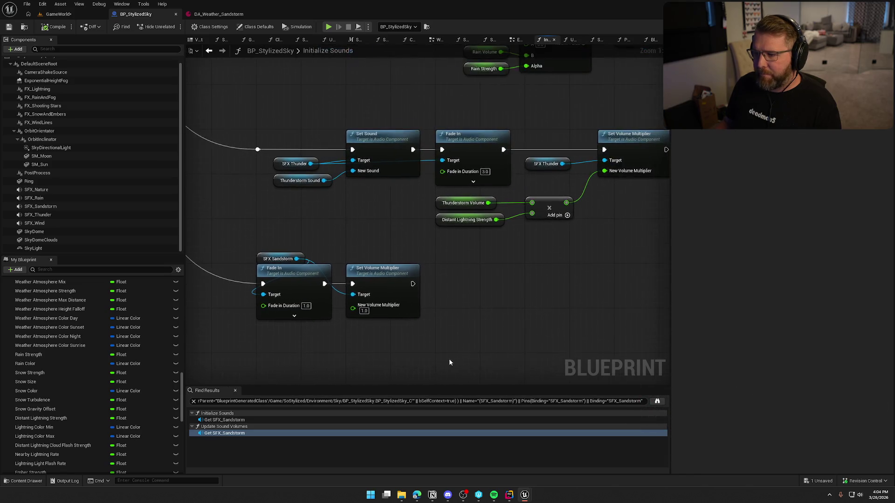
pyautogui.moveTo(497, 280)
pyautogui.mouseDown()
pyautogui.moveTo(510, 359)
pyautogui.moveTo(321, 314)
pyautogui.moveTo(442, 281)
pyautogui.mouseUp()
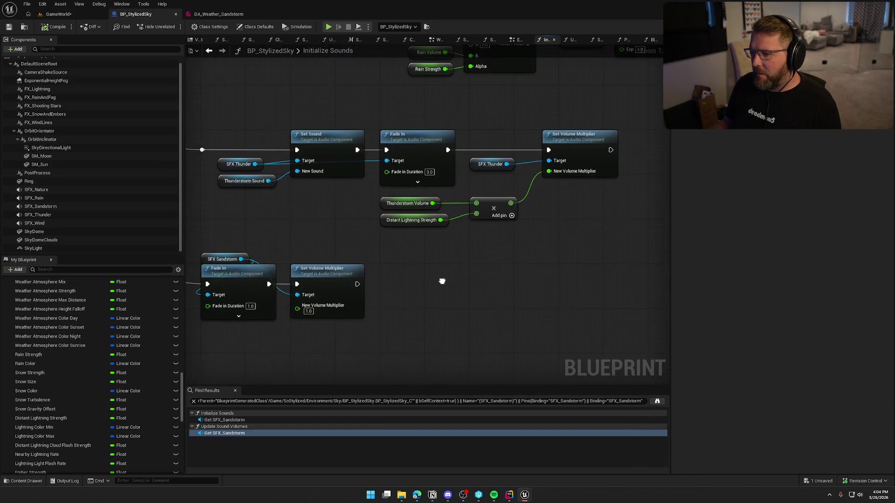
pyautogui.click(380, 204)
pyautogui.click(388, 223)
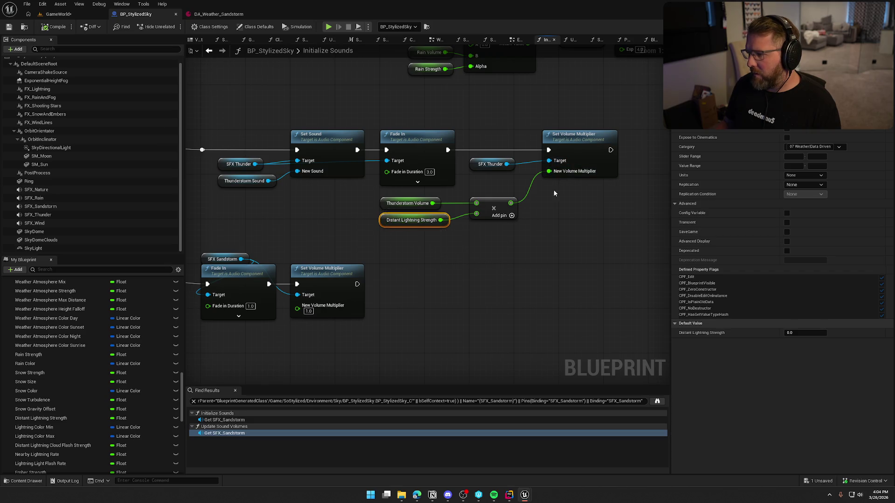
# Step: Set the sandstorm's New Volume Multiplier to 0.0 and jump to the SFX_Sandstorm references
pyautogui.moveTo(554, 193); pyautogui.dragTo(609, 160)
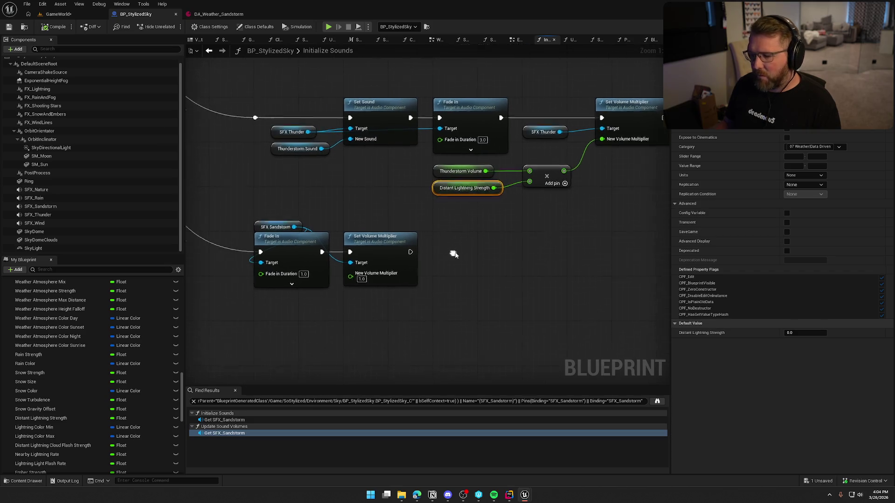
pyautogui.write('0')
pyautogui.click(401, 326)
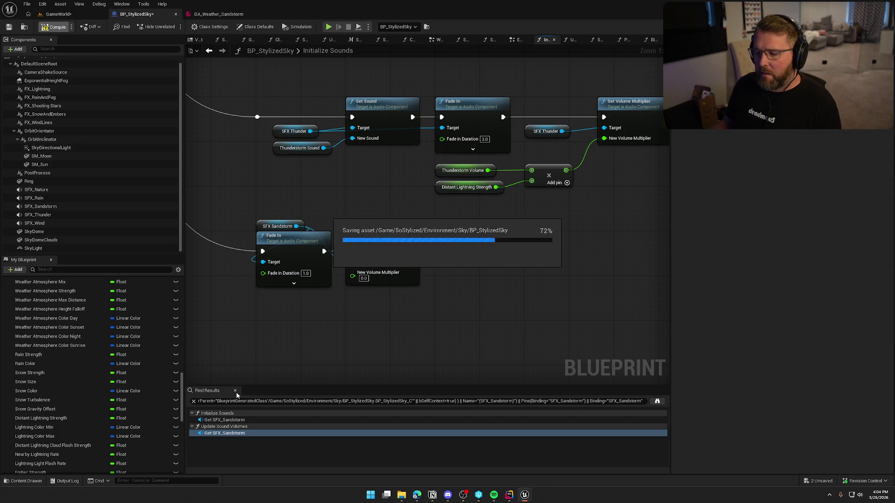
pyautogui.click(280, 420)
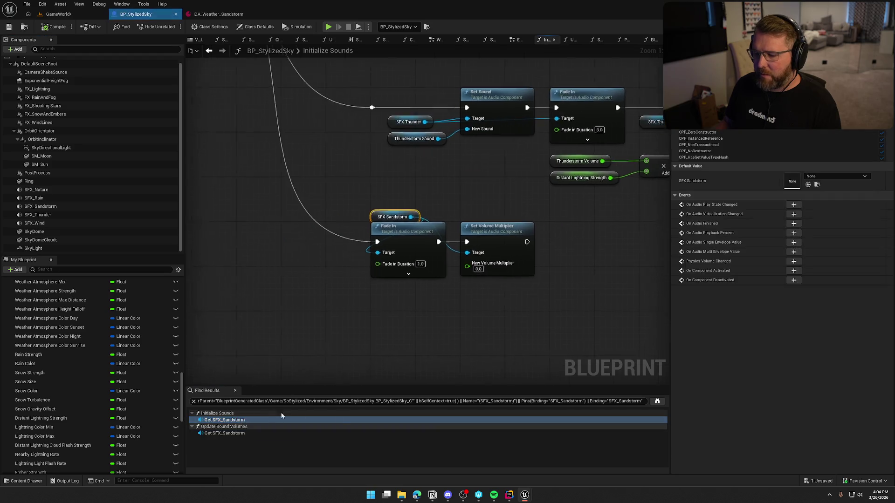
pyautogui.click(250, 434)
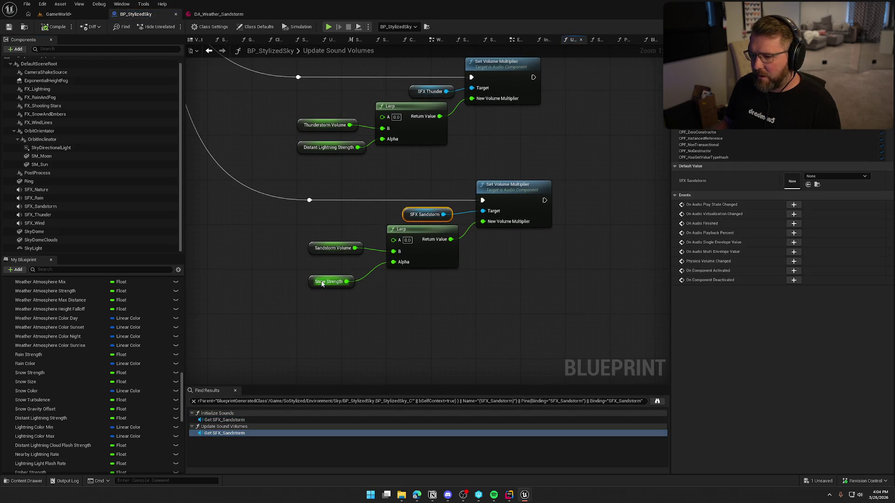
# Step: Move the Snow Strength node up beneath Sandstorm Volume, next to the sandstorm Lerp
pyautogui.moveTo(321, 285)
pyautogui.mouseDown()
pyautogui.moveTo(340, 275)
pyautogui.moveTo(339, 262)
pyautogui.mouseUp()
pyautogui.keyDown('shift'); pyautogui.click(333, 248); pyautogui.keyUp('shift')
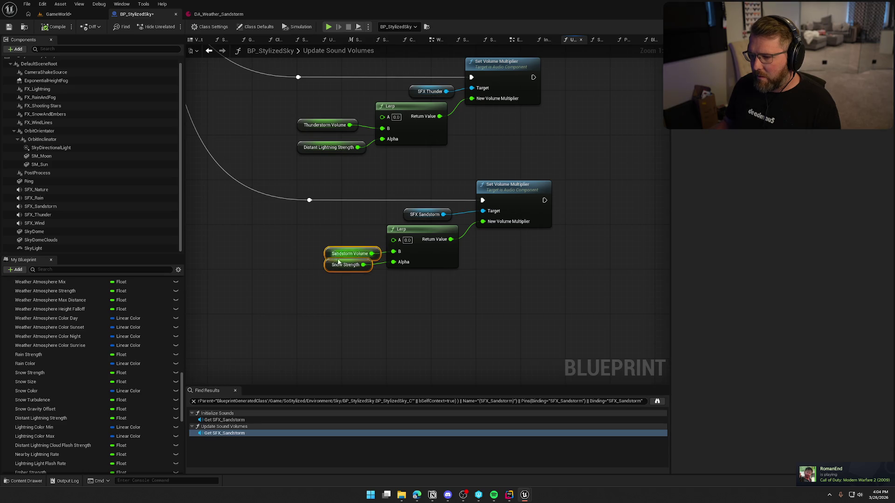
pyautogui.click(465, 183)
pyautogui.click(465, 184)
pyautogui.moveTo(465, 183); pyautogui.dragTo(478, 254)
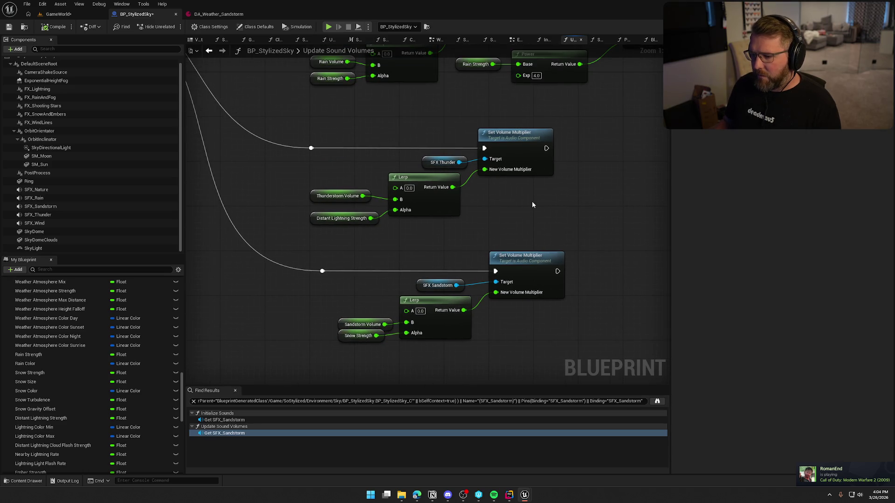
pyautogui.moveTo(375, 376); pyautogui.dragTo(307, 326)
pyautogui.click(305, 278)
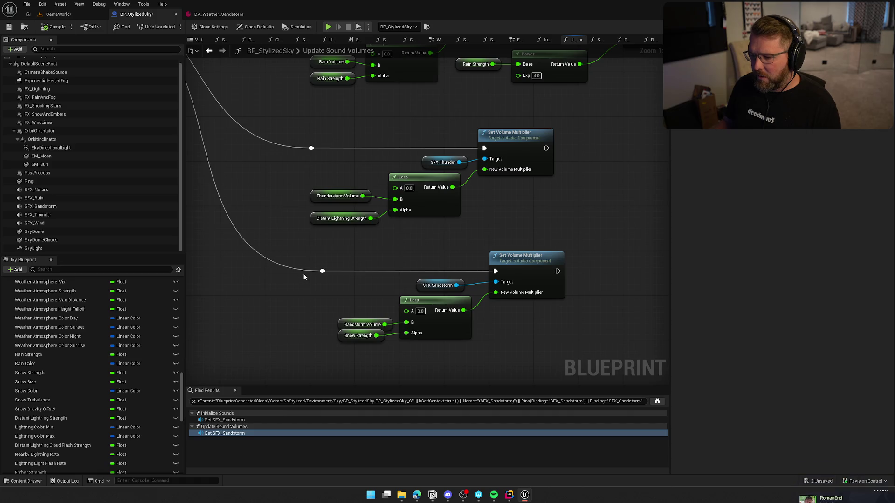
pyautogui.moveTo(292, 335); pyautogui.dragTo(293, 335)
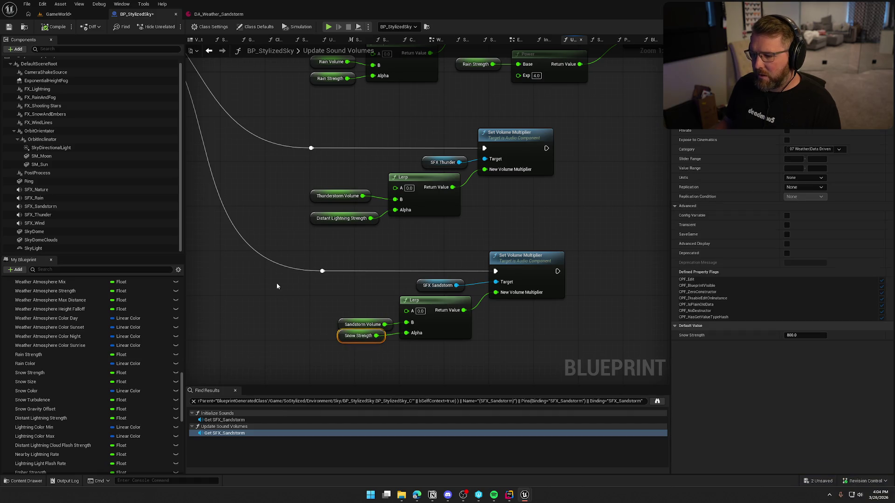
# Step: In DA_Weather_Sandstorm, change Overcast Strength from 0.8 to 1.0
pyautogui.click(208, 53)
pyautogui.click(205, 15)
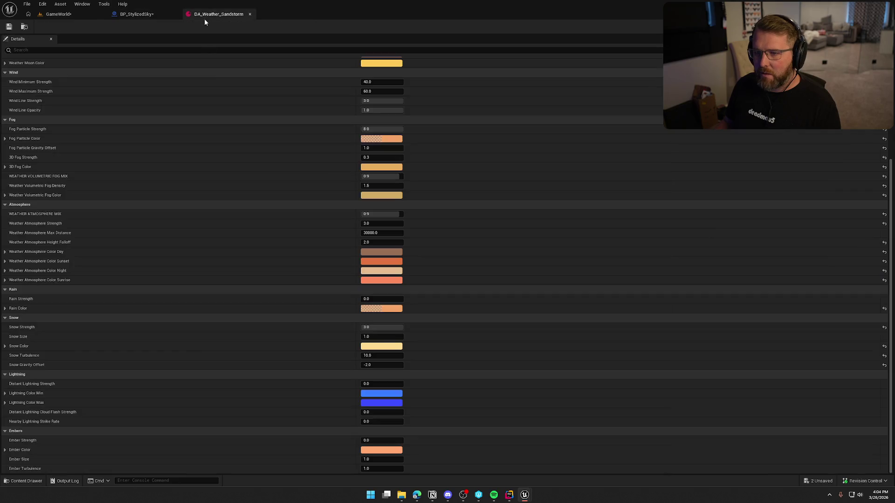
pyautogui.scroll(3, 218, 311)
pyautogui.scroll(1, 218, 316)
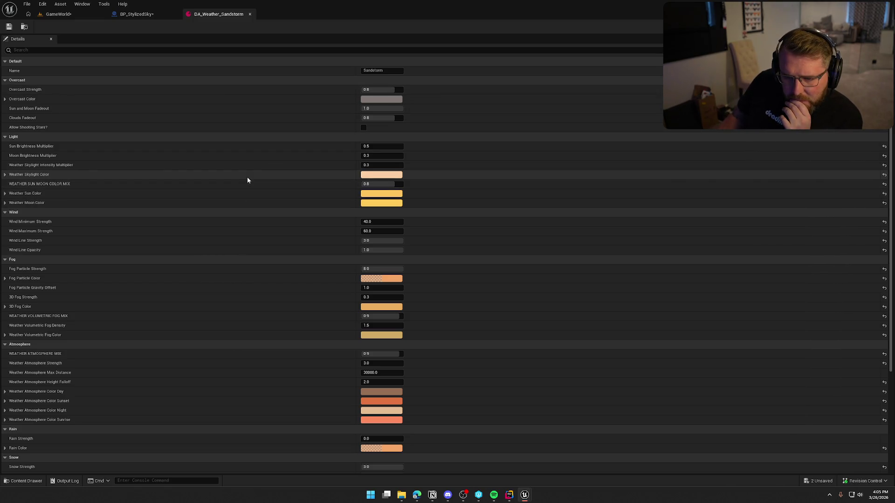
pyautogui.scroll(-5, 247, 180)
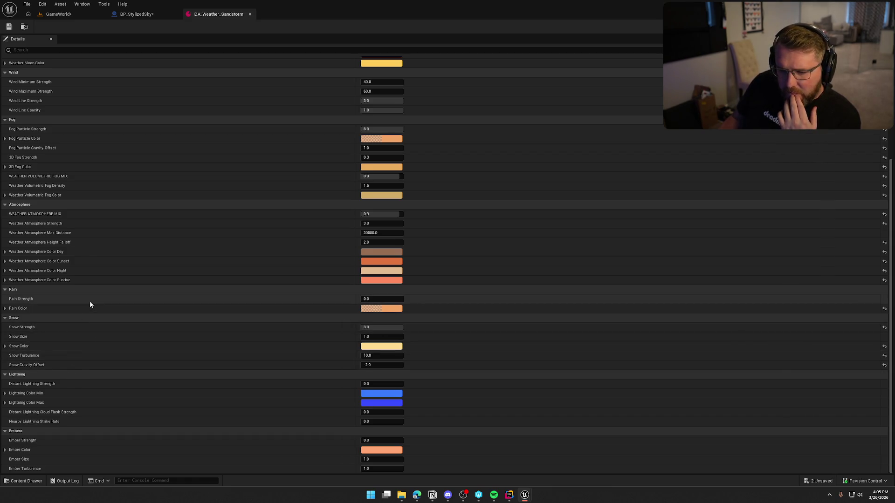
pyautogui.scroll(2, 89, 301)
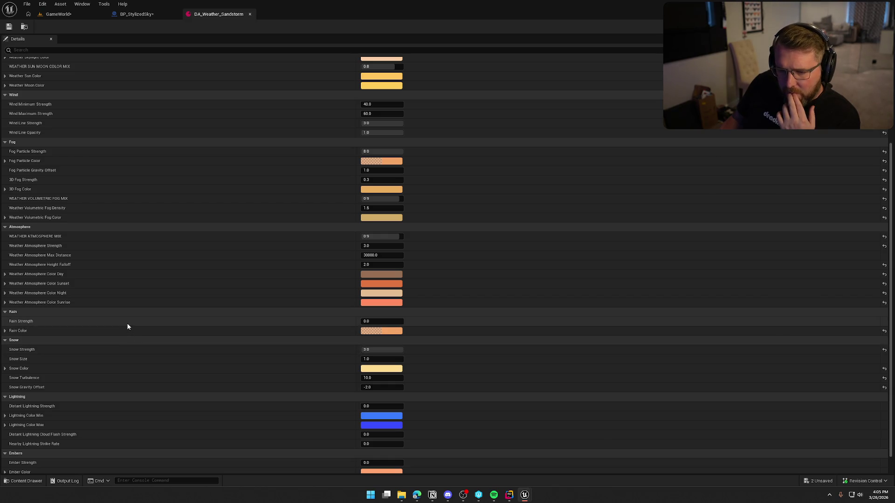
pyautogui.scroll(3, 127, 326)
pyautogui.scroll(8, 116, 320)
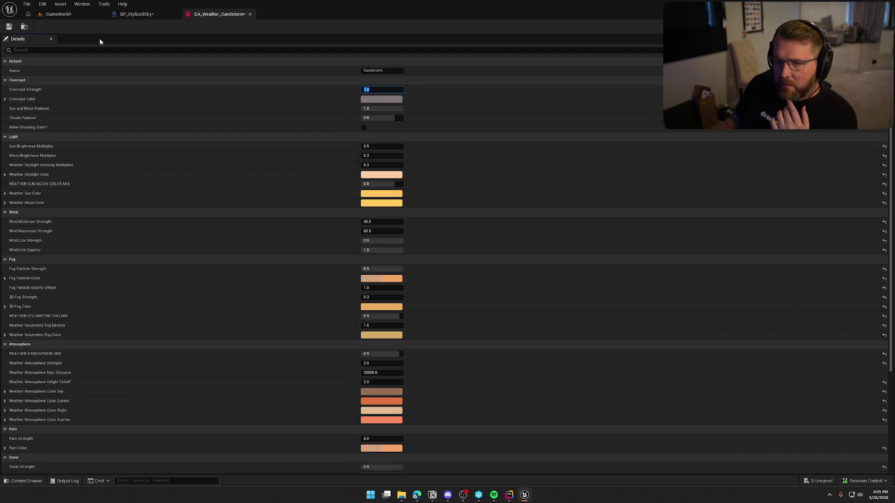
# Step: Save and check out the weather asset, then go back to BP_StylizedSky
pyautogui.click(9, 27)
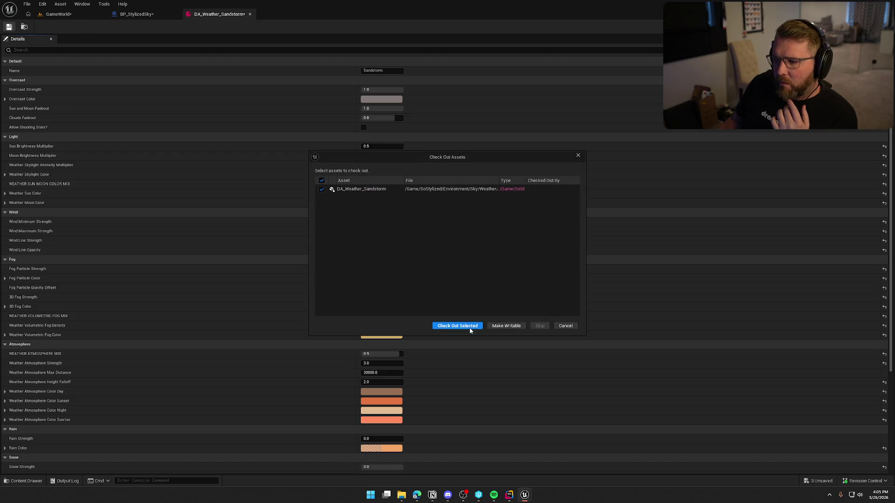
pyautogui.click(470, 328)
pyautogui.click(59, 14)
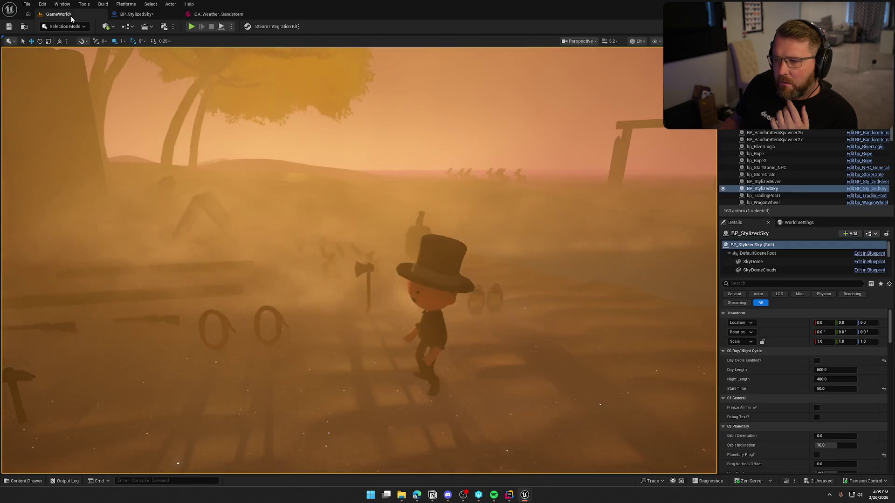
pyautogui.click(146, 15)
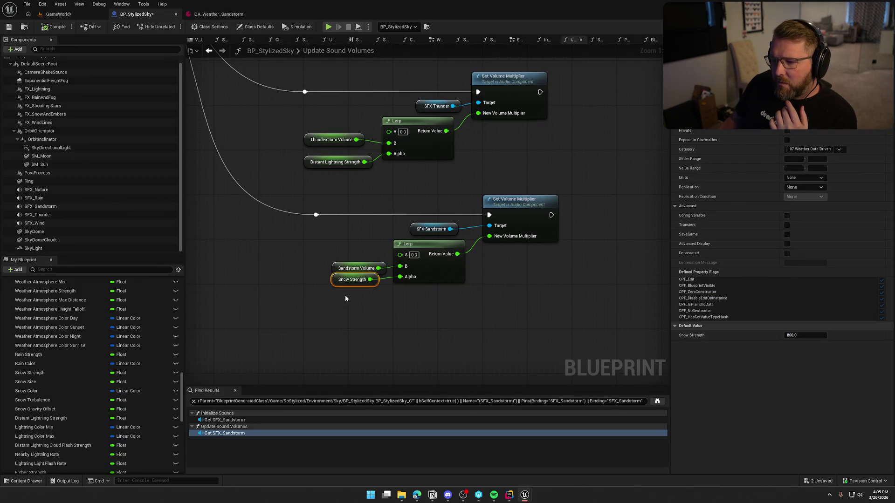
# Step: Wire an Overcast Strength getter into the sandstorm Lerp's Alpha in place of Snow Strength
pyautogui.scroll(3, 46, 392)
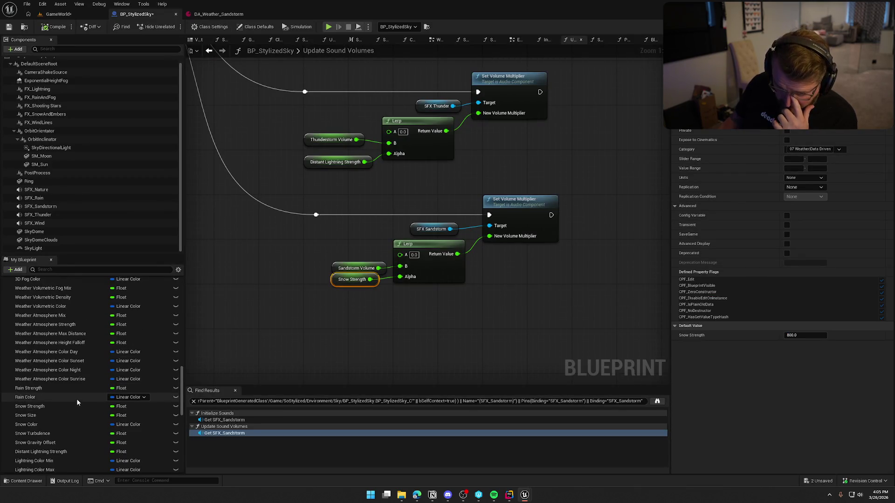
pyautogui.scroll(6, 46, 391)
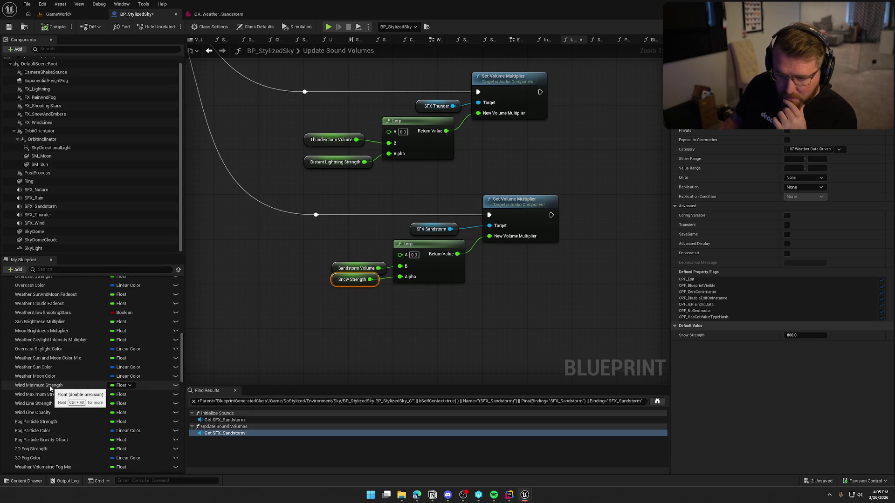
pyautogui.scroll(1, 51, 357)
pyautogui.moveTo(34, 299)
pyautogui.mouseDown()
pyautogui.moveTo(337, 303)
pyautogui.moveTo(400, 277)
pyautogui.mouseUp()
pyautogui.click(344, 312)
# Step: Save BP_StylizedSky and start a play-in-editor test in GameWorld
pyautogui.hotkey('ctrl', 's')
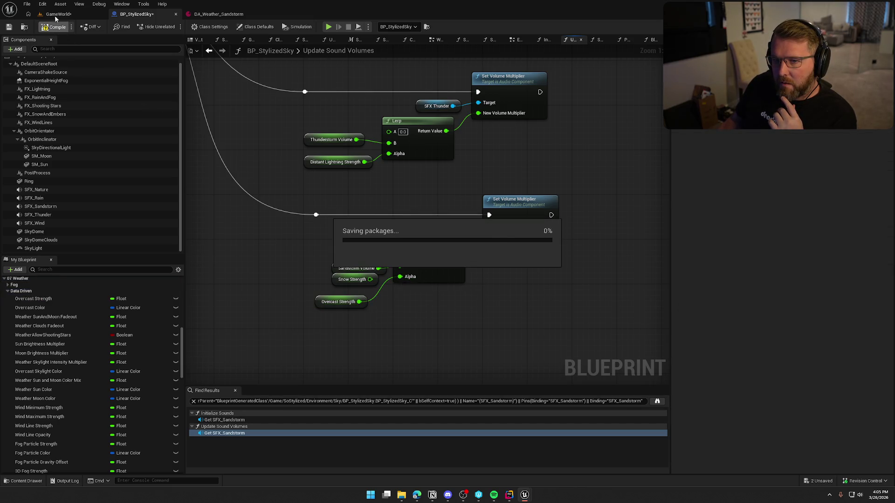
pyautogui.click(56, 14)
pyautogui.click(192, 27)
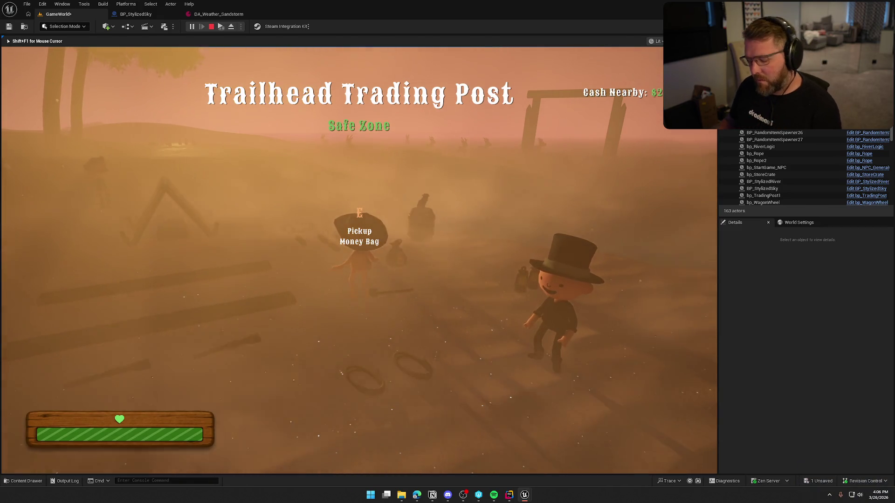
# Step: Run the character through the sandstorm, end the play test, and return to BP_StylizedSky
pyautogui.hotkey('shift', 'w')
pyautogui.press('w')
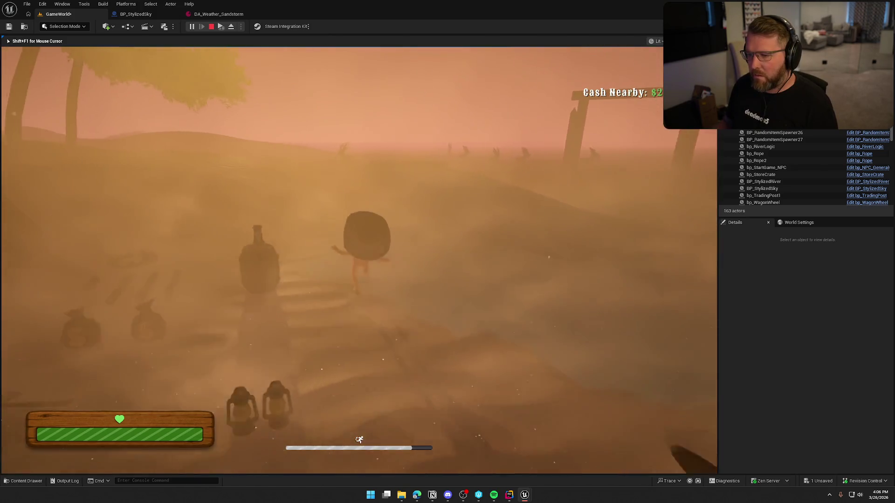
pyautogui.press('Escape')
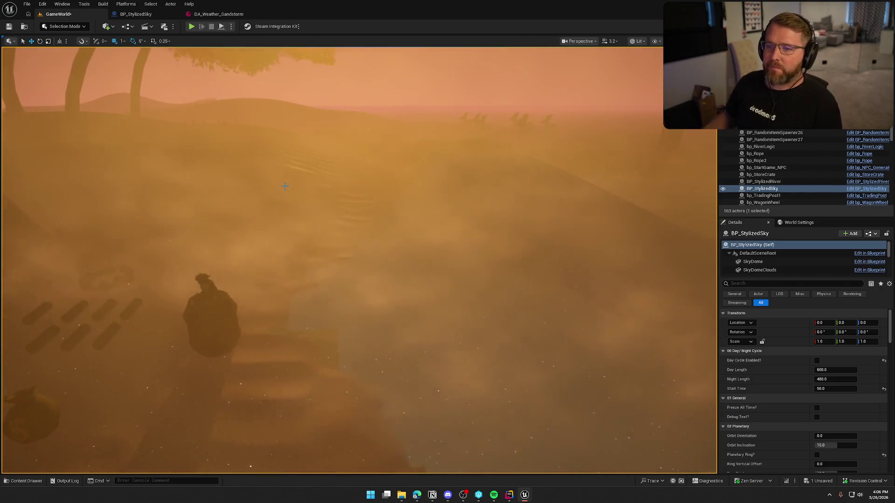
pyautogui.click(135, 14)
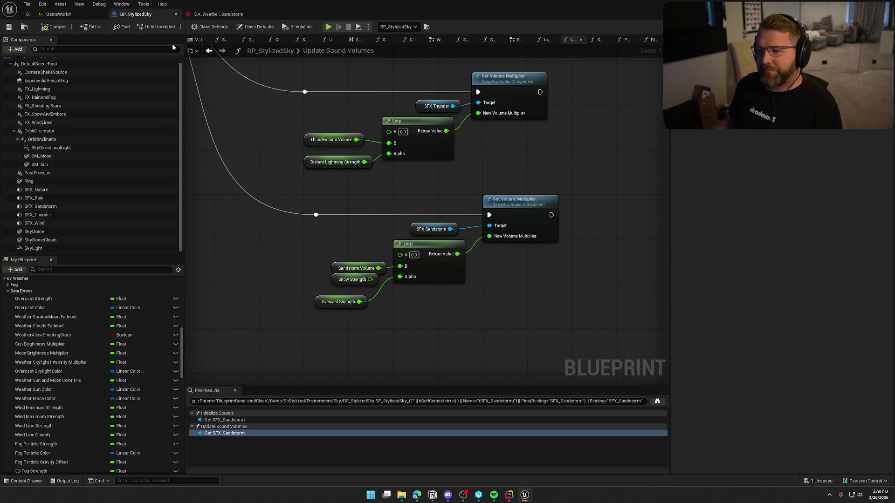
# Step: Place Overcast Strength beside the Lerp, delete the unused Snow Strength node, and close Find Results
pyautogui.click(326, 304)
pyautogui.moveTo(347, 280); pyautogui.dragTo(281, 290)
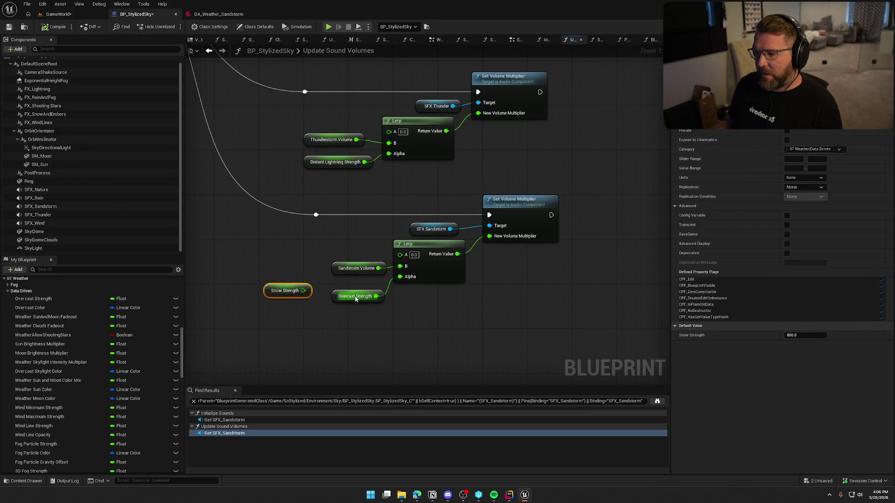
pyautogui.moveTo(356, 300); pyautogui.dragTo(357, 283)
pyautogui.click(285, 290)
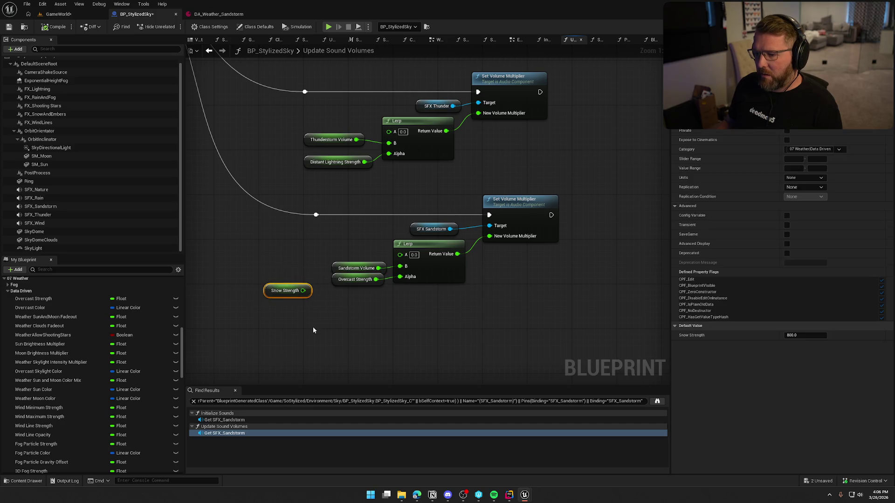
pyautogui.press('Delete')
pyautogui.moveTo(313, 331); pyautogui.dragTo(306, 313)
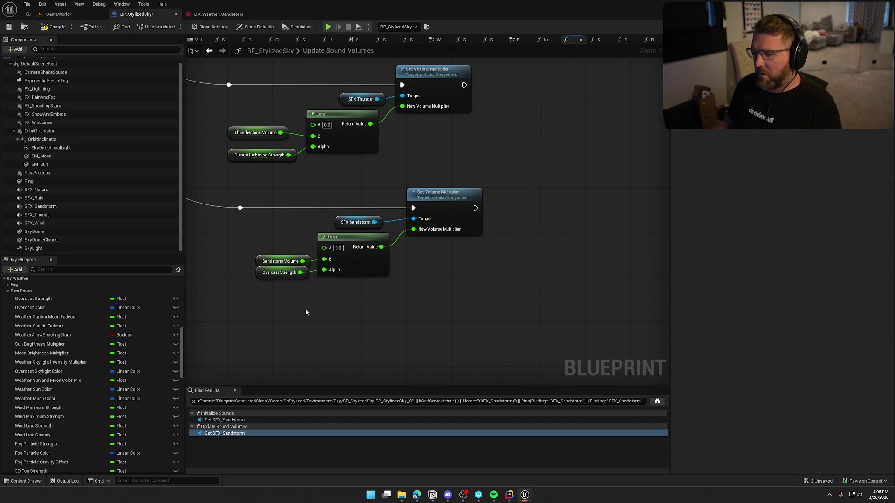
pyautogui.click(236, 390)
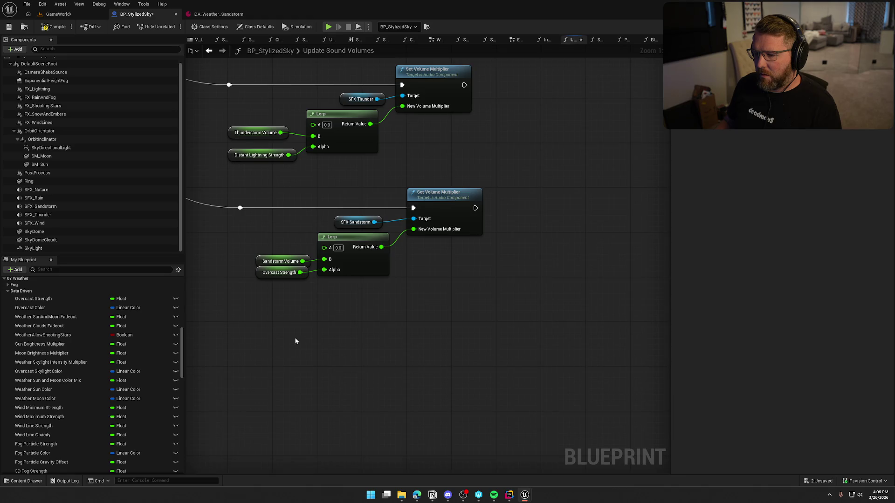
# Step: Compile BP_StylizedSky and play-test the sandstorm sound in GameWorld
pyautogui.click(278, 261)
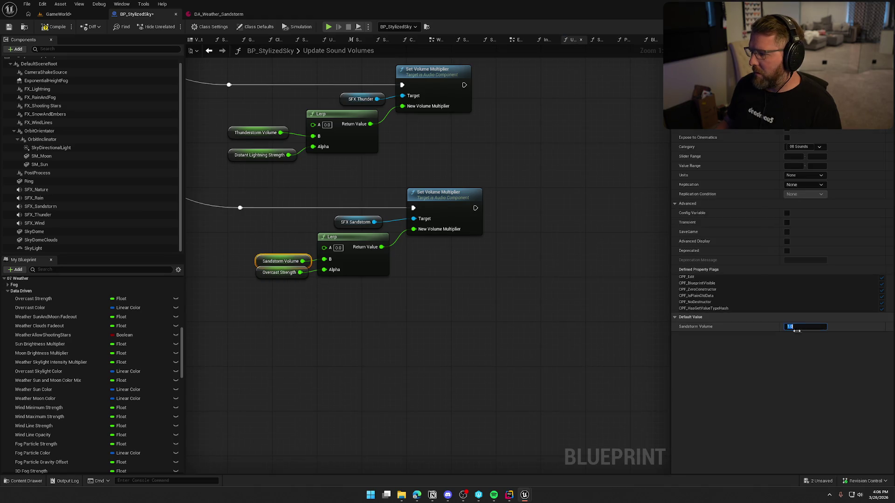
pyautogui.click(458, 298)
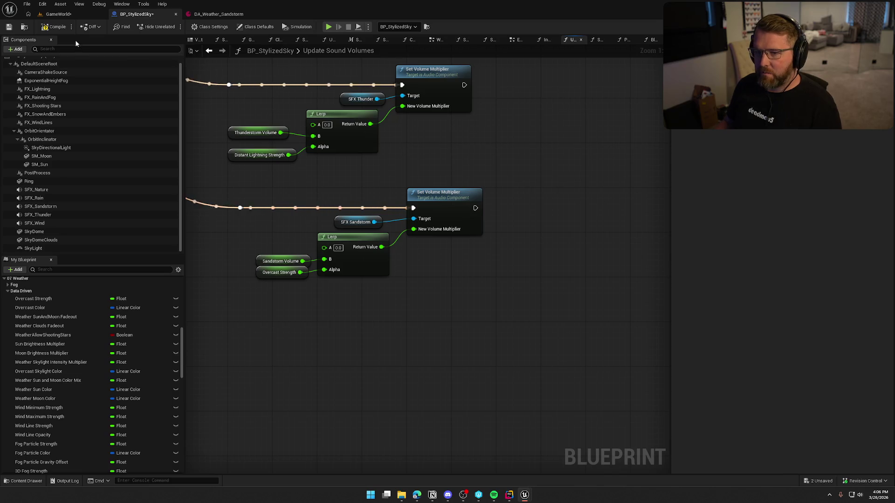
pyautogui.click(53, 25)
pyautogui.click(57, 14)
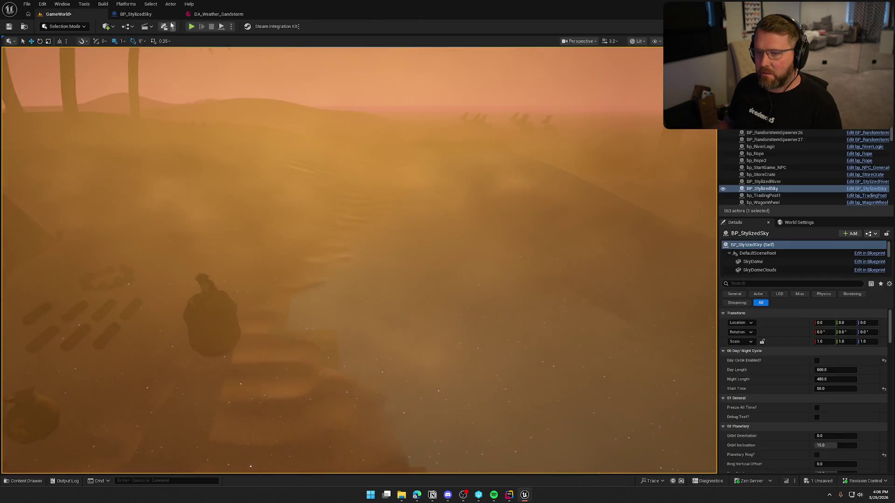
pyautogui.click(191, 26)
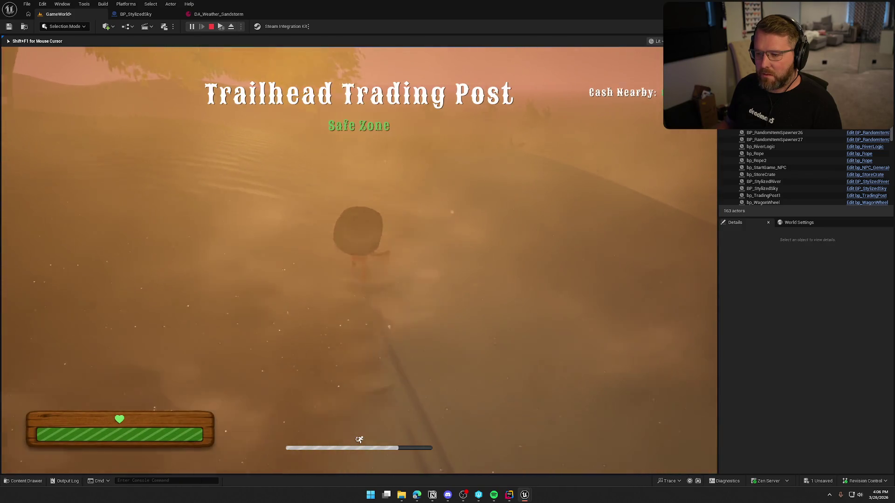
pyautogui.hotkey('shift', 'F1')
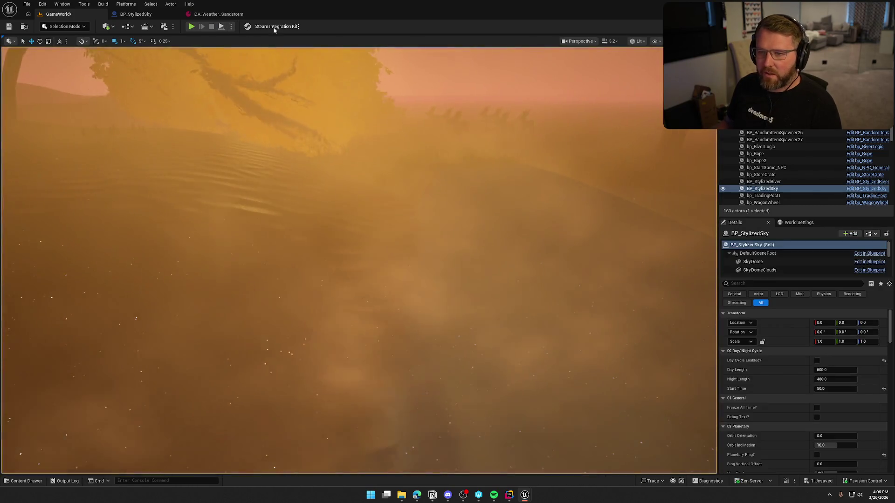
pyautogui.click(218, 14)
pyautogui.click(133, 14)
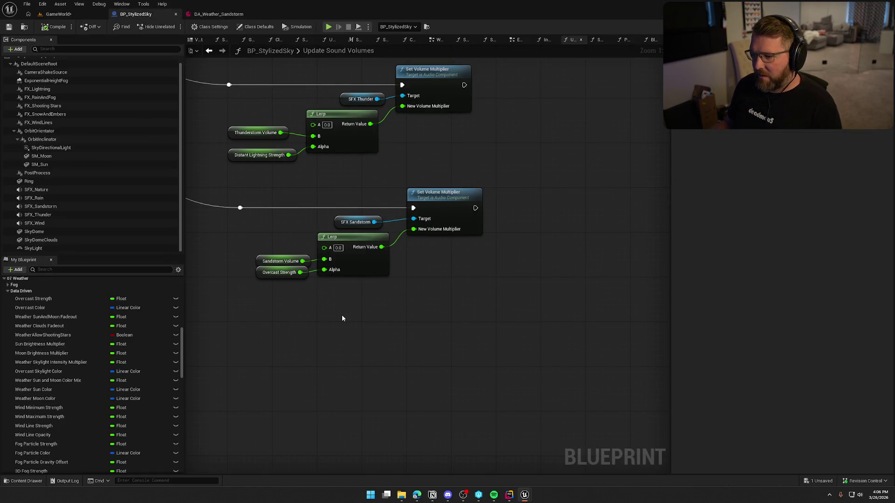
# Step: Change the Sandstorm Volume variable's default value from 10.0 in Details
pyautogui.click(281, 261)
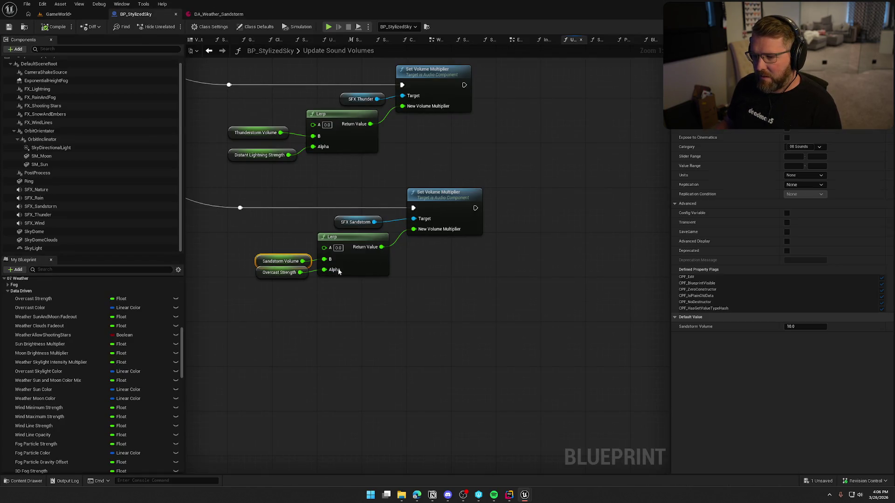
pyautogui.click(800, 327)
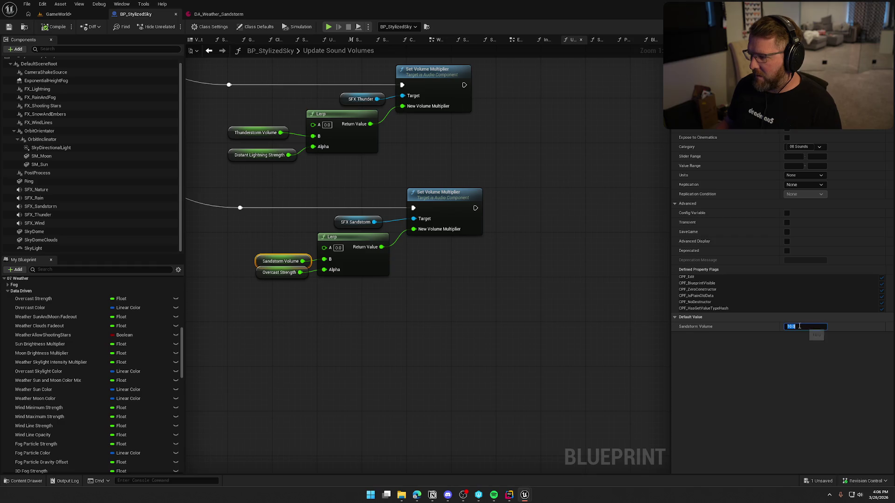
pyautogui.click(378, 321)
pyautogui.rightClick(382, 318)
pyautogui.moveTo(343, 297)
pyautogui.mouseDown()
pyautogui.moveTo(363, 366)
pyautogui.moveTo(381, 386)
pyautogui.mouseUp()
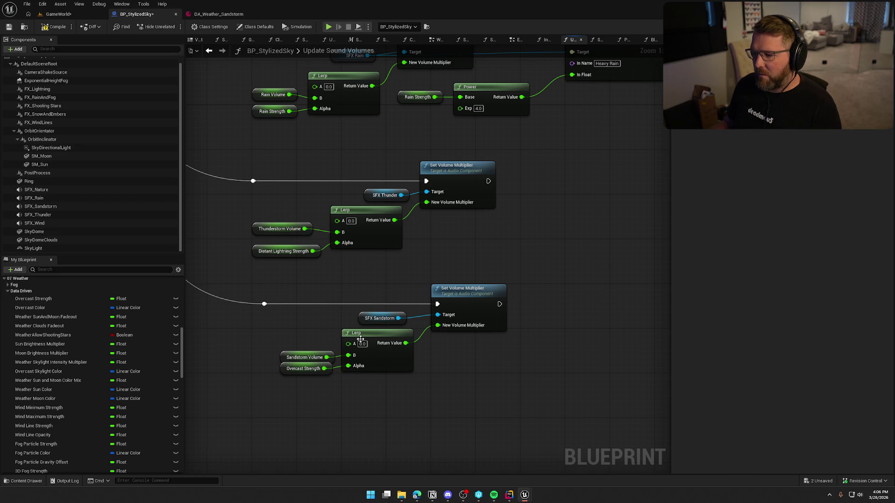
# Step: Find the Update Sound Volumes calls in the night timeline and WeatherGraph
pyautogui.moveTo(523, 238)
pyautogui.mouseDown()
pyautogui.moveTo(461, 466)
pyautogui.moveTo(494, 368)
pyautogui.moveTo(498, 466)
pyautogui.moveTo(489, 418)
pyautogui.moveTo(556, 201)
pyautogui.mouseUp()
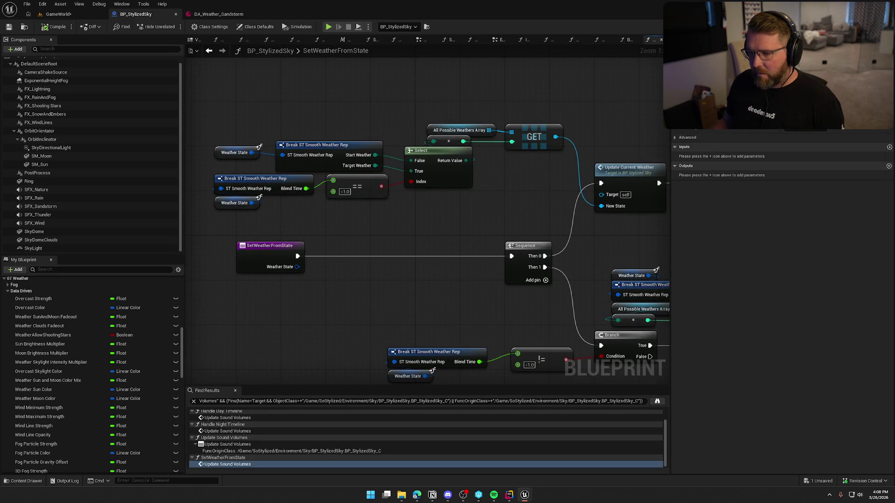
pyautogui.moveTo(541, 238)
pyautogui.mouseDown()
pyautogui.moveTo(328, 235)
pyautogui.moveTo(412, 218)
pyautogui.mouseUp()
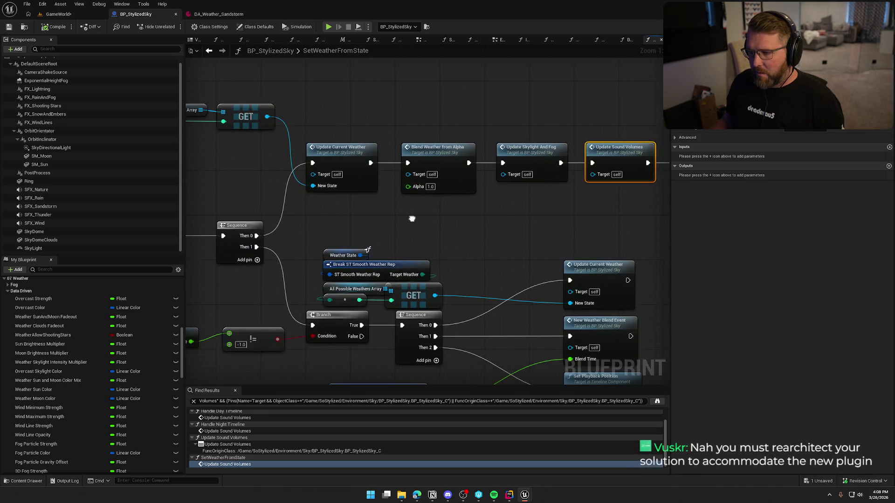
pyautogui.doubleClick(489, 444)
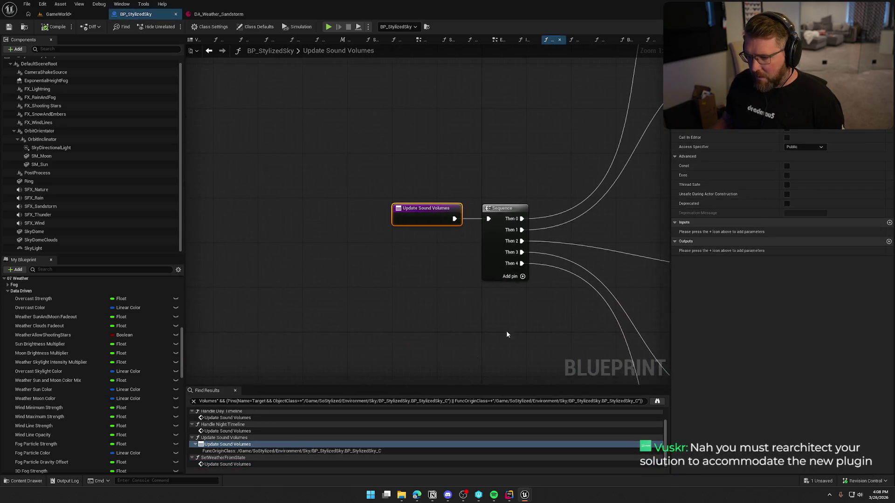
pyautogui.doubleClick(227, 431)
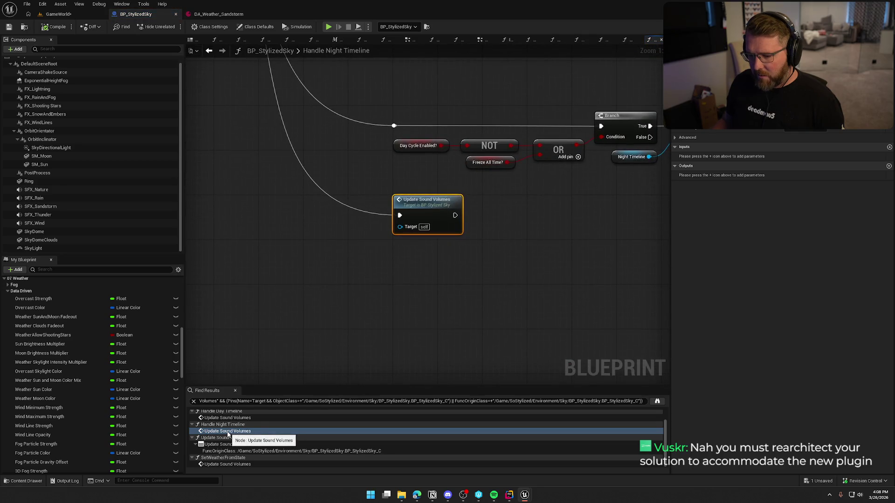
pyautogui.scroll(1, 228, 434)
pyautogui.doubleClick(227, 420)
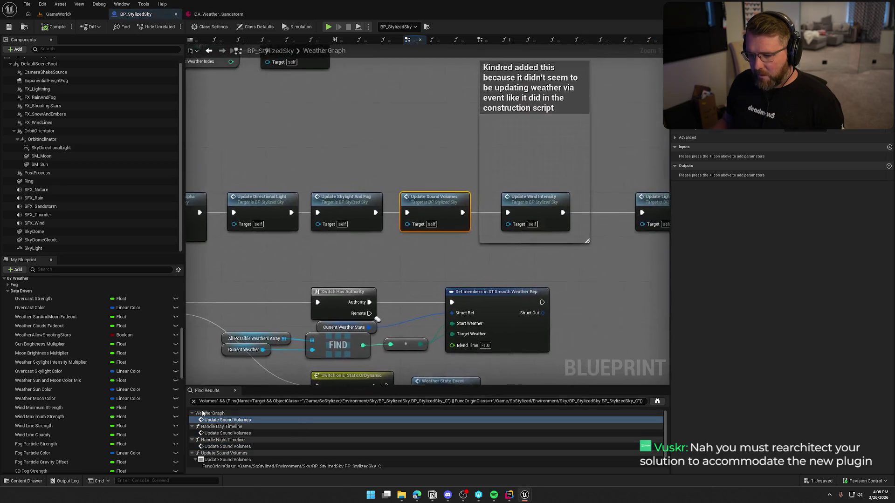
# Step: Open the Update Sound Volumes function and pan to the SFX Sandstorm Overcast Strength Lerp
pyautogui.moveTo(380, 256); pyautogui.dragTo(412, 196)
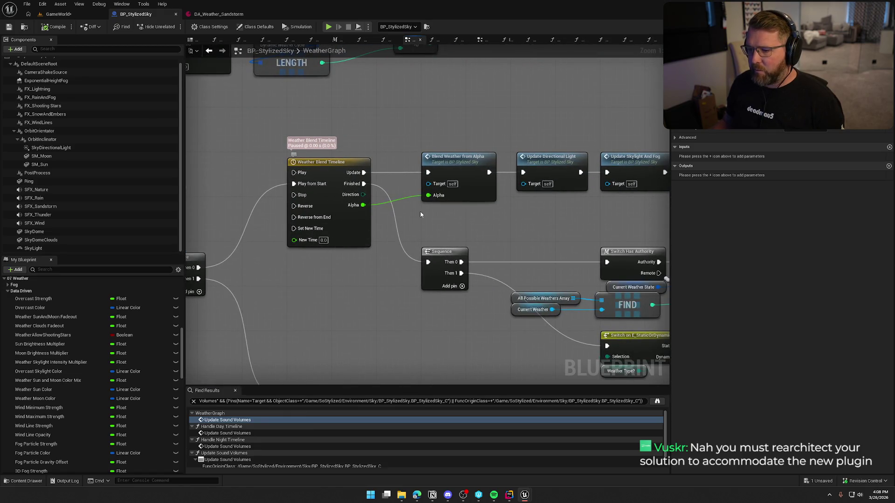
pyautogui.moveTo(530, 240)
pyautogui.mouseDown()
pyautogui.moveTo(312, 227)
pyautogui.moveTo(343, 220)
pyautogui.moveTo(319, 240)
pyautogui.mouseUp()
pyautogui.moveTo(395, 234); pyautogui.dragTo(351, 135)
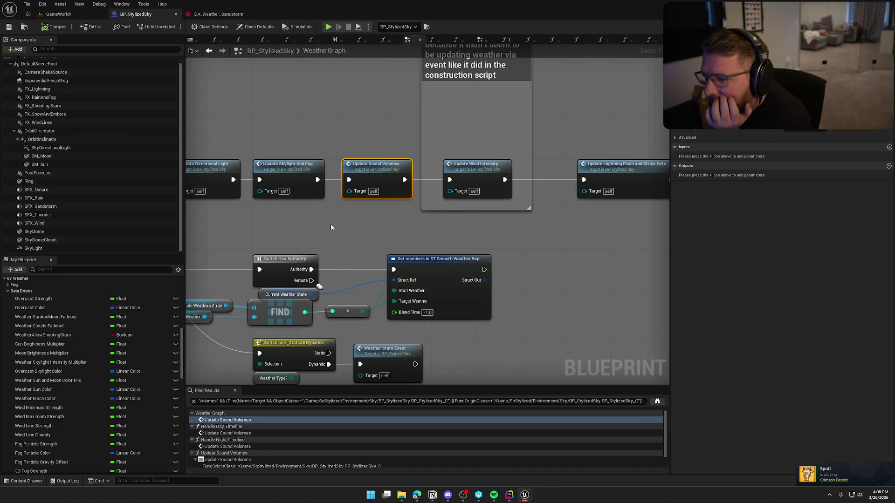
pyautogui.moveTo(338, 222); pyautogui.dragTo(157, 219)
pyautogui.moveTo(192, 167)
pyautogui.mouseDown()
pyautogui.moveTo(442, 167)
pyautogui.moveTo(367, 167)
pyautogui.mouseUp()
pyautogui.doubleClick(368, 167)
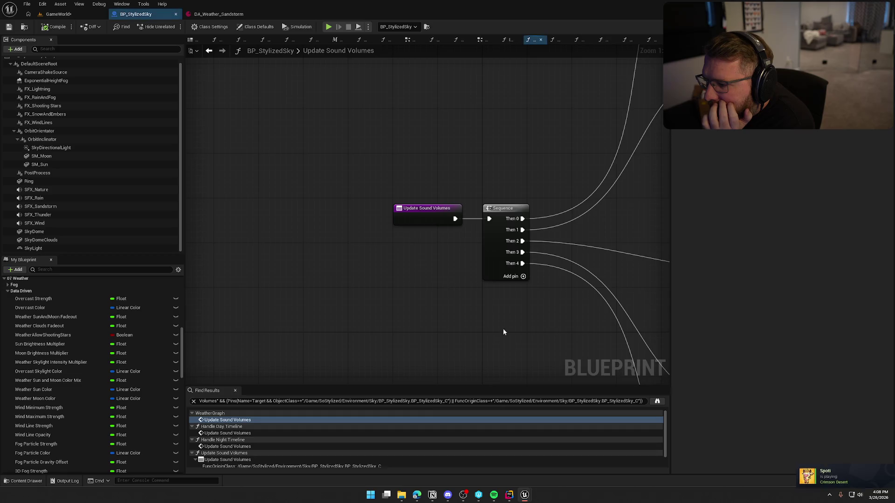
pyautogui.moveTo(503, 328); pyautogui.dragTo(210, 214)
pyautogui.moveTo(258, 234); pyautogui.dragTo(145, 173)
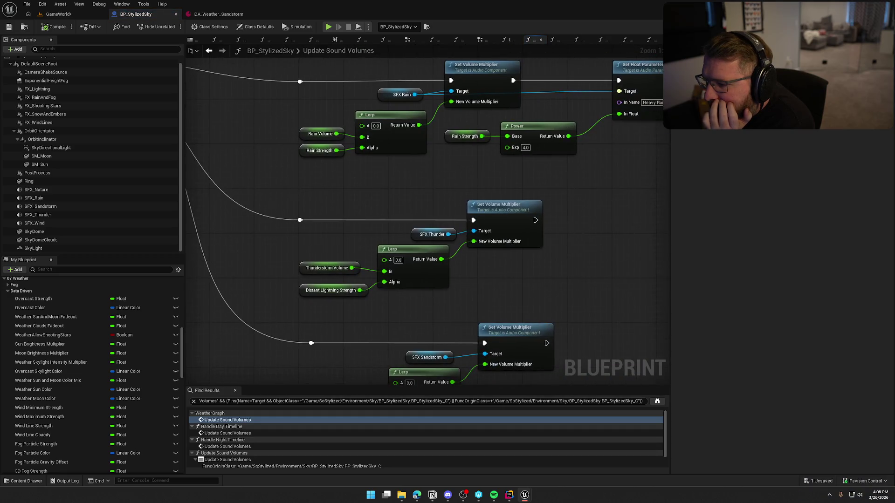
pyautogui.moveTo(196, 117)
pyautogui.mouseDown()
pyautogui.moveTo(219, 201)
pyautogui.moveTo(228, 96)
pyautogui.moveTo(405, 312)
pyautogui.moveTo(372, 276)
pyautogui.moveTo(429, 294)
pyautogui.moveTo(629, 303)
pyautogui.moveTo(453, 291)
pyautogui.moveTo(146, 311)
pyautogui.moveTo(312, 205)
pyautogui.mouseUp()
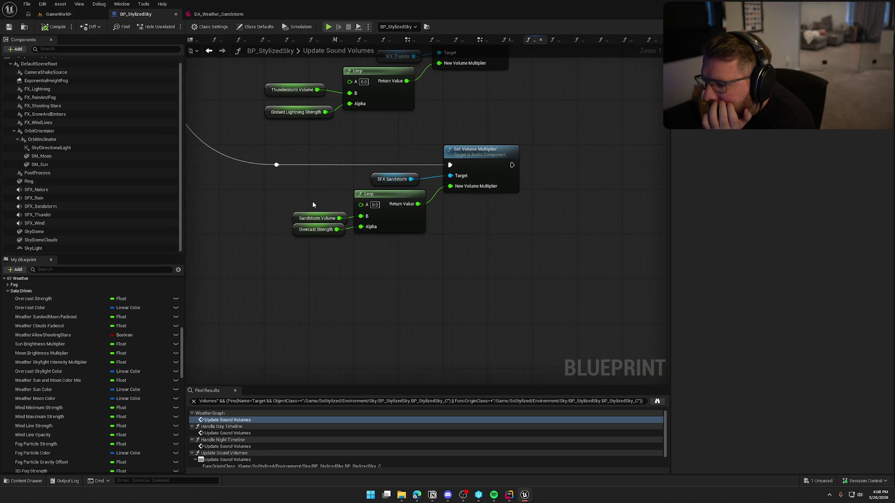
# Step: Add a Print String after Set Volume Multiplier that prints the sandstorm Lerp's return value
pyautogui.moveTo(513, 166); pyautogui.dragTo(564, 171)
pyautogui.write('print')
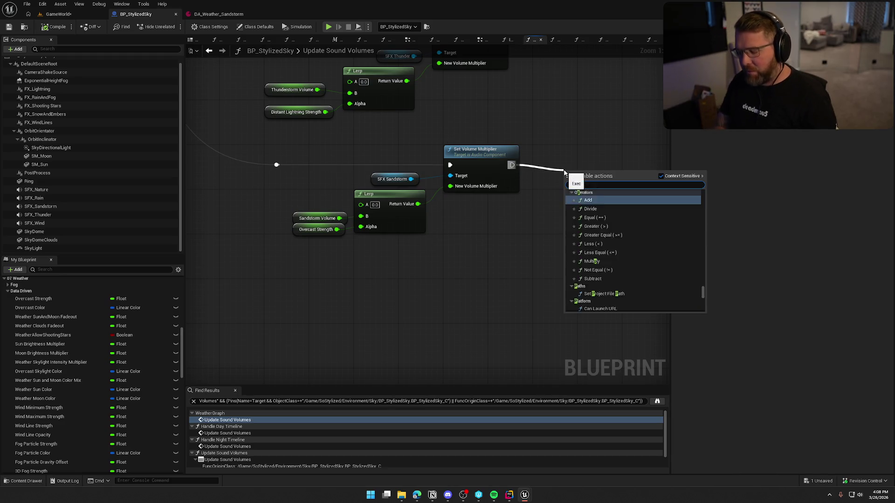
pyautogui.press('Return')
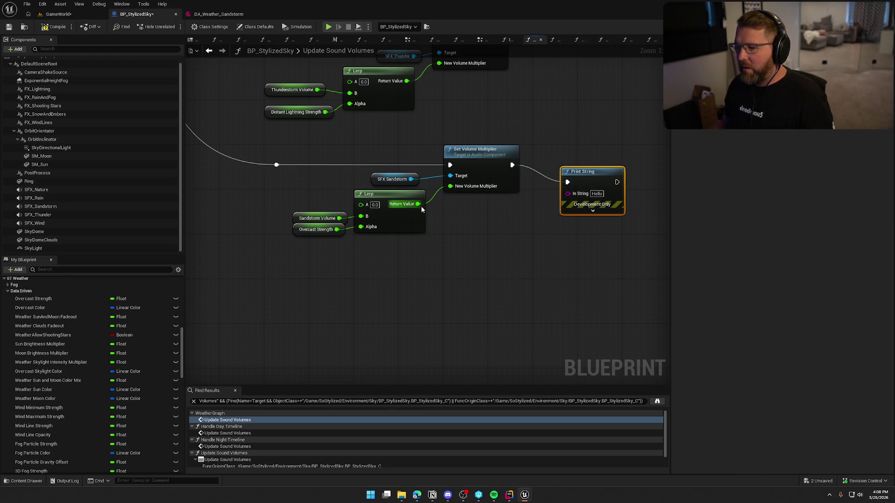
pyautogui.moveTo(419, 204)
pyautogui.mouseDown()
pyautogui.moveTo(560, 205)
pyautogui.moveTo(568, 193)
pyautogui.mouseUp()
# Step: Line up Set Volume Multiplier and Print String side by side, then compile and save
pyautogui.moveTo(472, 193); pyautogui.dragTo(480, 218)
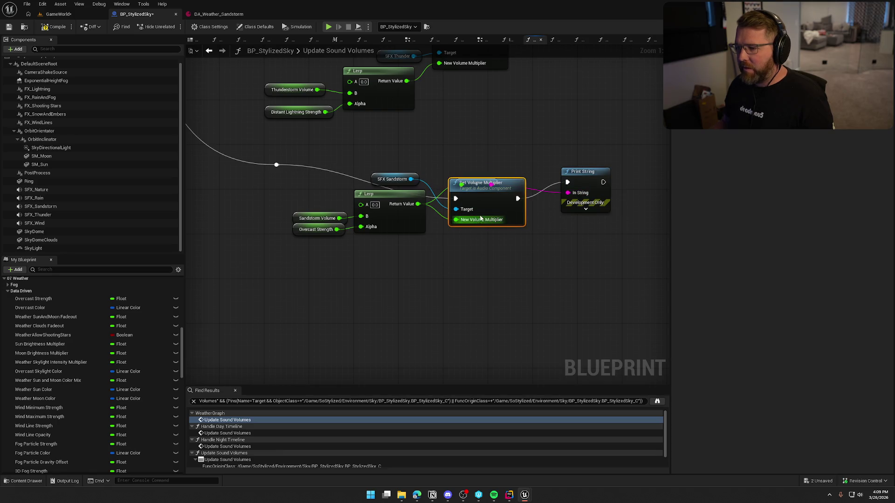
pyautogui.moveTo(510, 182)
pyautogui.mouseDown()
pyautogui.moveTo(511, 135)
pyautogui.moveTo(486, 156)
pyautogui.mouseUp()
pyautogui.click(445, 125)
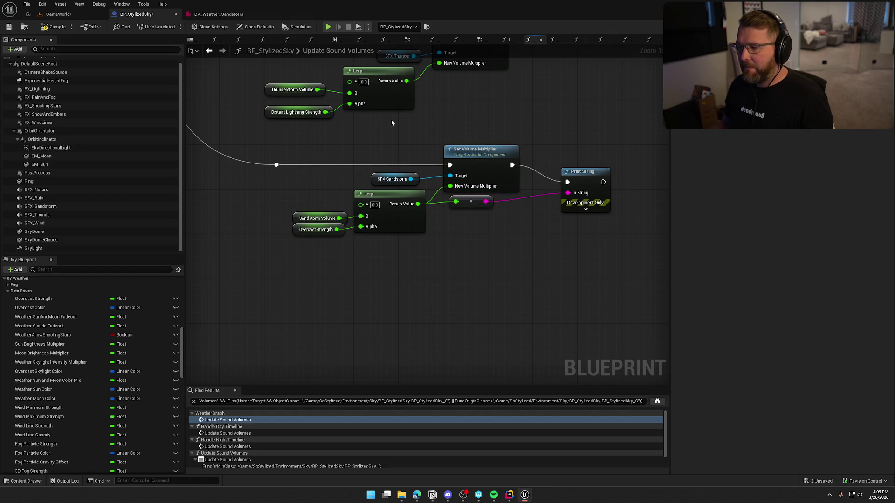
pyautogui.moveTo(580, 171); pyautogui.dragTo(553, 155)
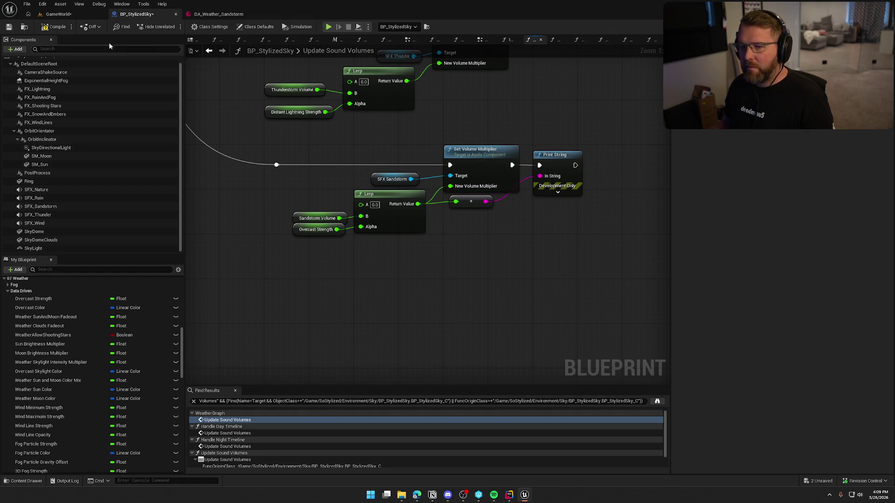
pyautogui.click(57, 27)
pyautogui.click(558, 192)
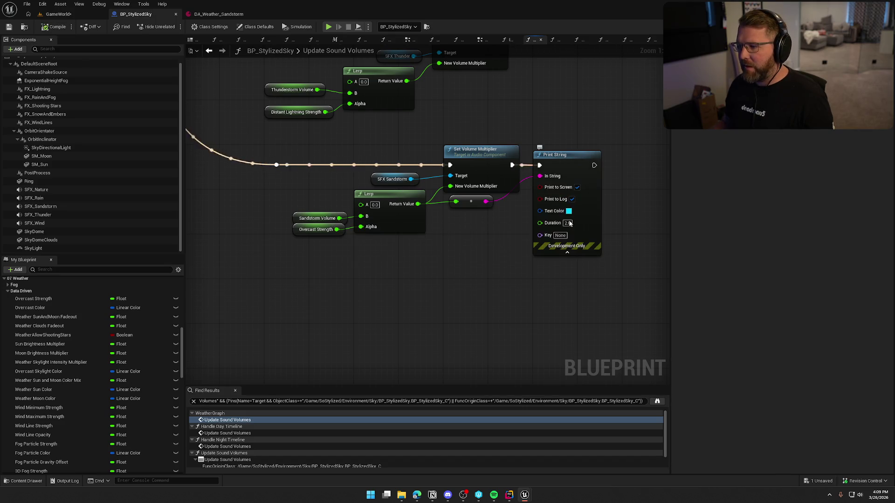
pyautogui.click(57, 14)
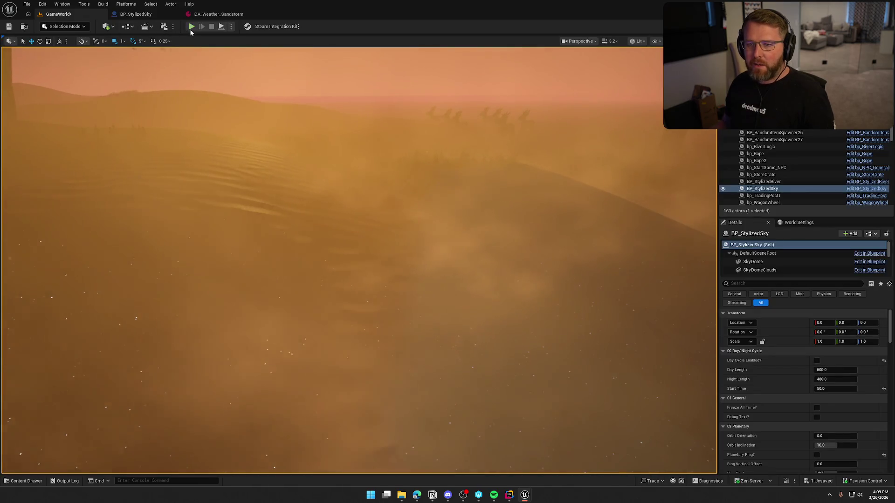
# Step: Play-test moving through the sandstorm, then return to BP_StylizedSky and select the SFX Sandstorm node
pyautogui.click(191, 26)
pyautogui.press('w')
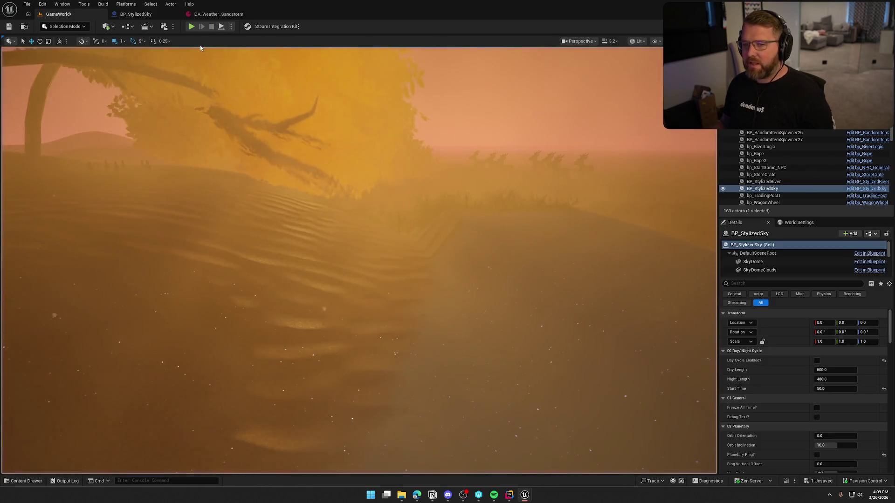
pyautogui.click(136, 14)
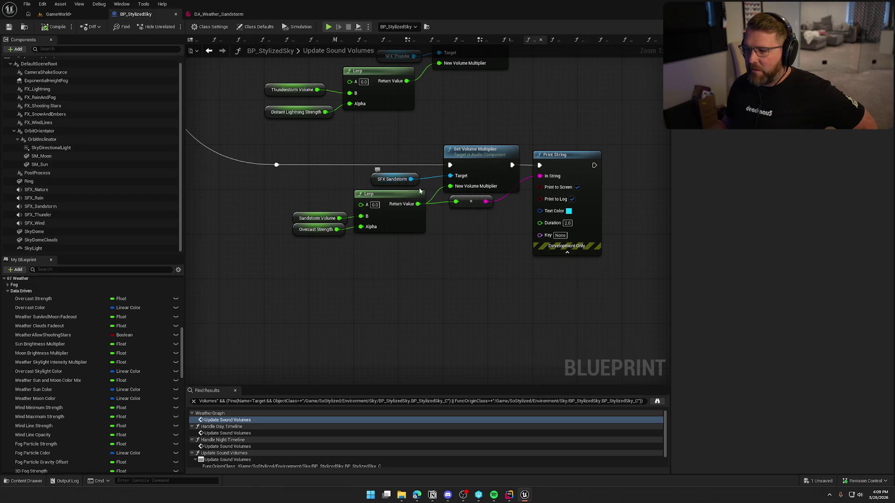
pyautogui.moveTo(353, 153); pyautogui.dragTo(421, 191)
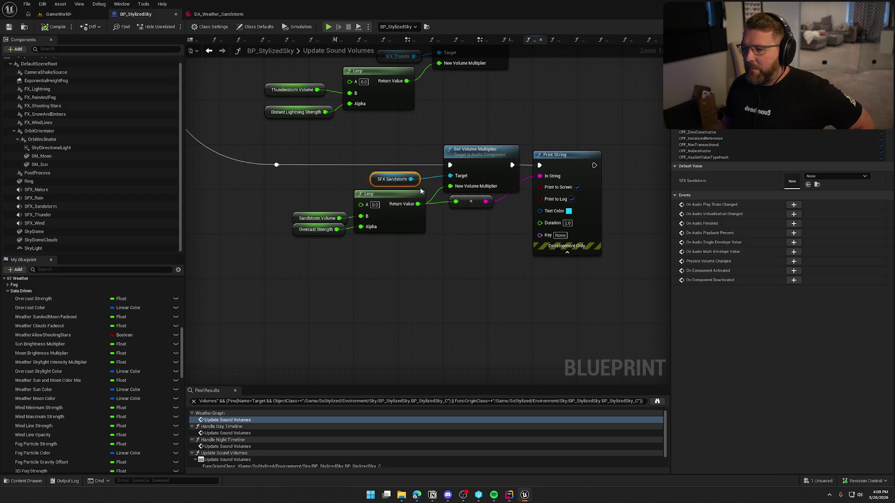
# Step: Inspect the SFX_Sandstorm component's details, confirming its SandstormAmbient sound, then go back to GameWorld
pyautogui.click(41, 206)
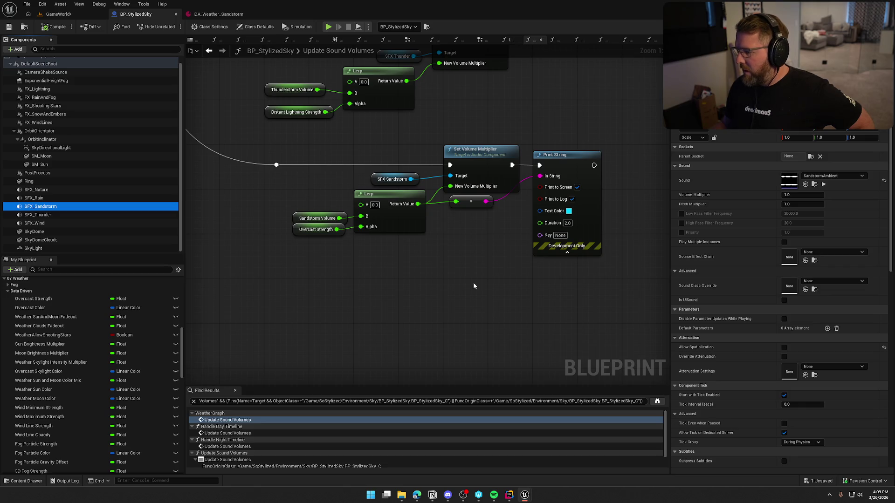
pyautogui.scroll(-12, 713, 337)
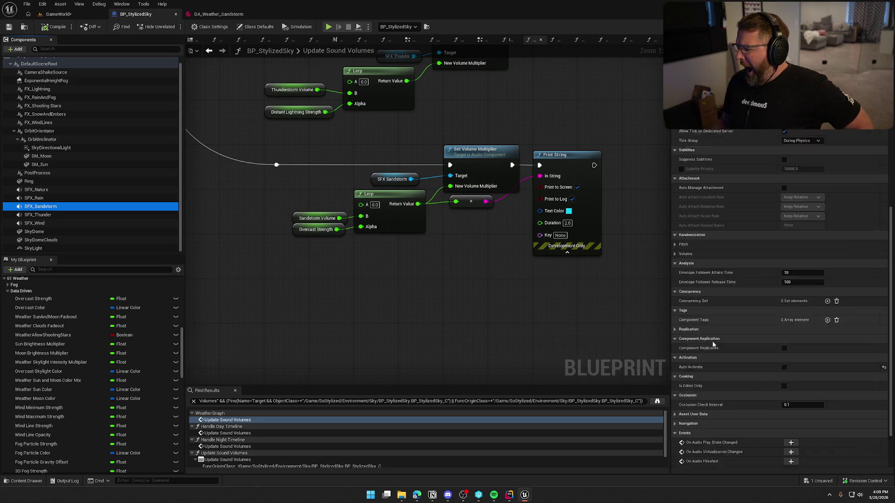
pyautogui.scroll(10, 712, 350)
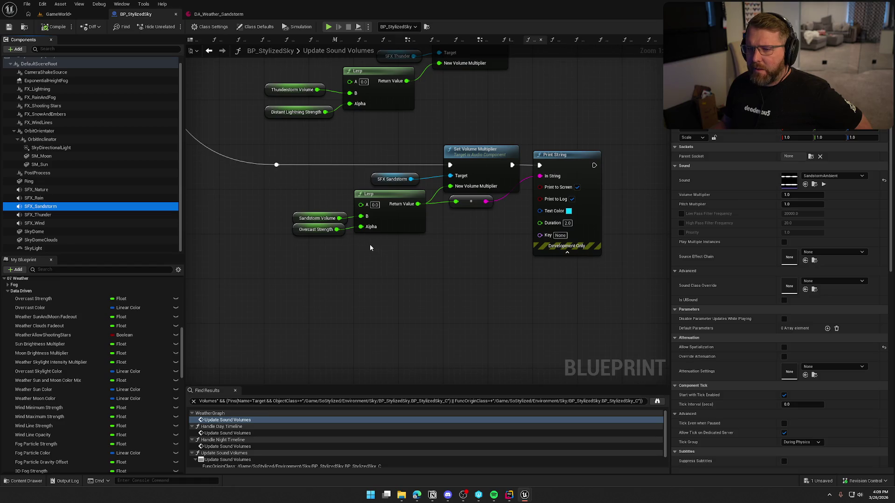
pyautogui.click(394, 179)
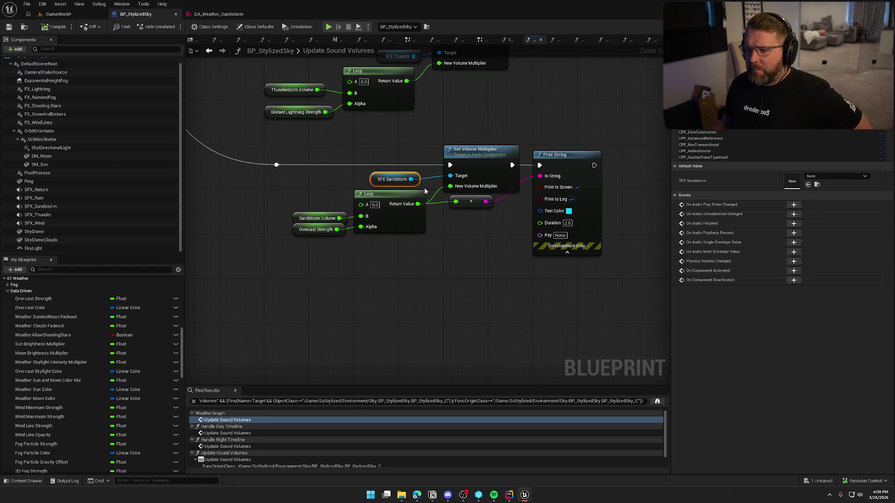
pyautogui.rightClick(374, 184)
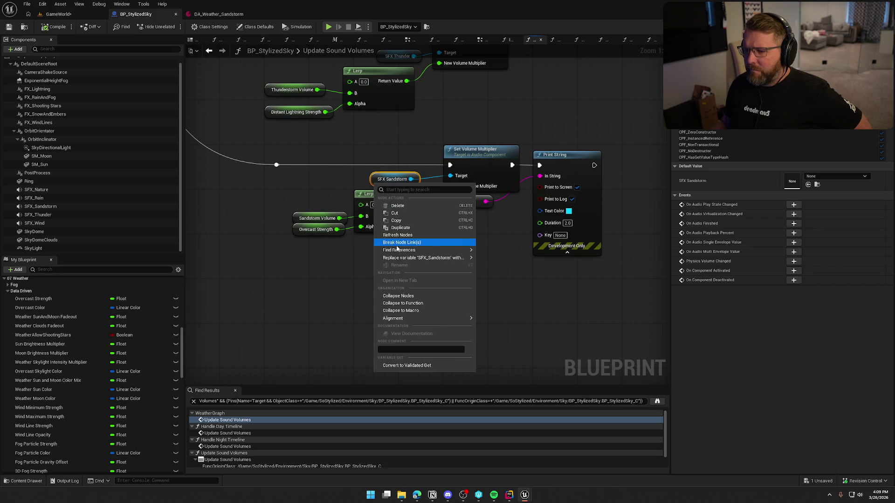
pyautogui.click(59, 208)
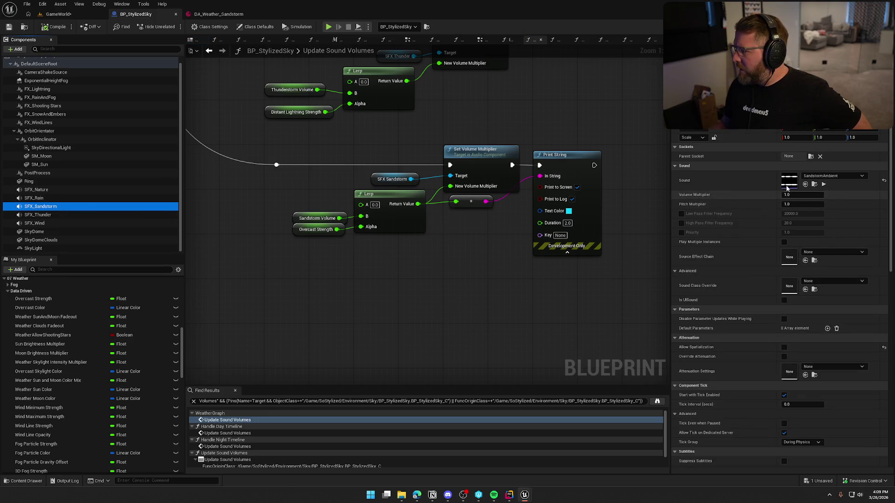
pyautogui.click(790, 185)
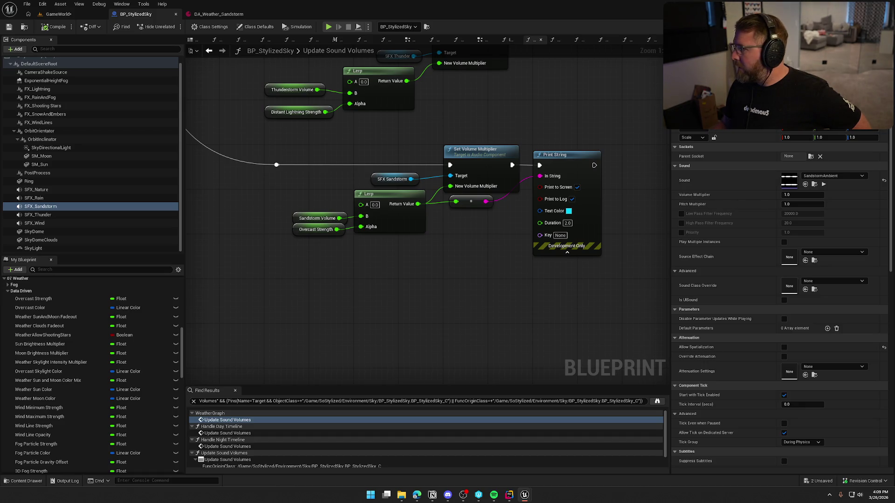
pyautogui.click(58, 14)
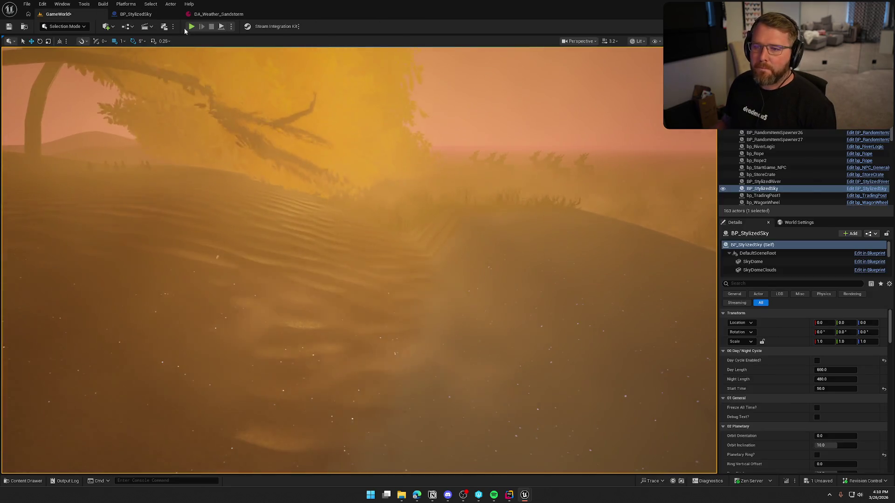
# Step: Play-test the sandstorm past Trailhead Trading Post, then return to the BP_StylizedSky graph
pyautogui.hotkey('alt', 'p')
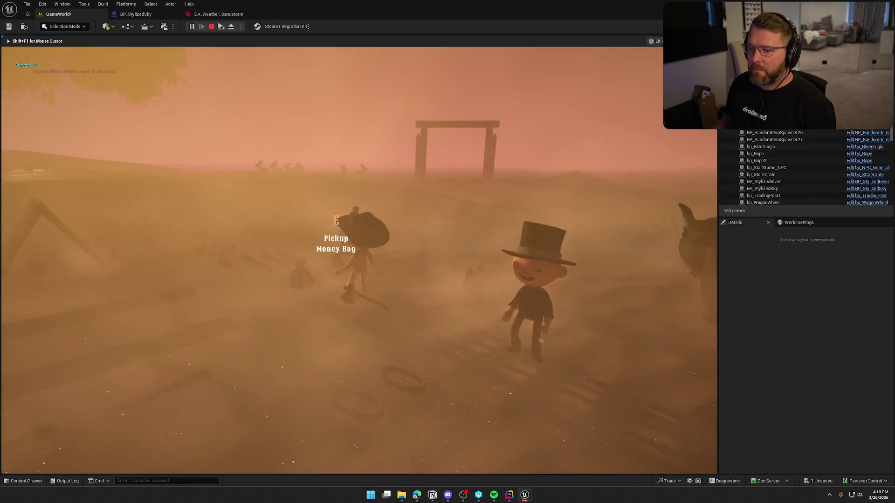
pyautogui.press('w')
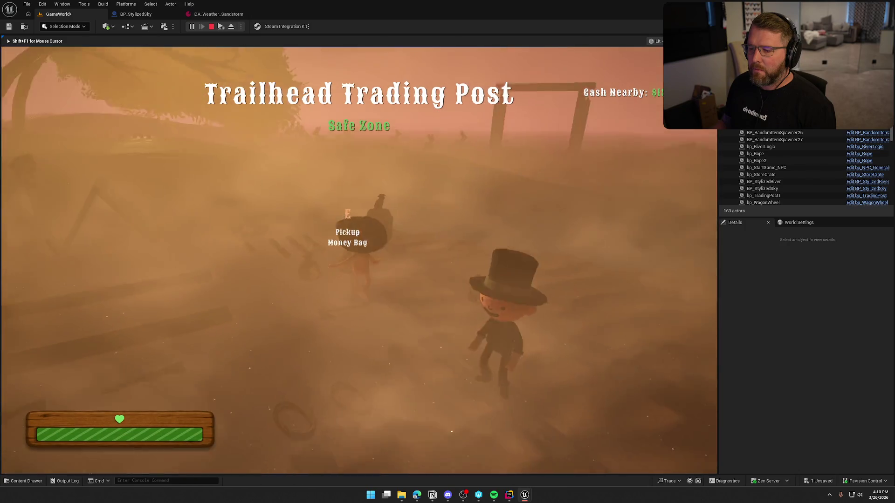
pyautogui.press('w')
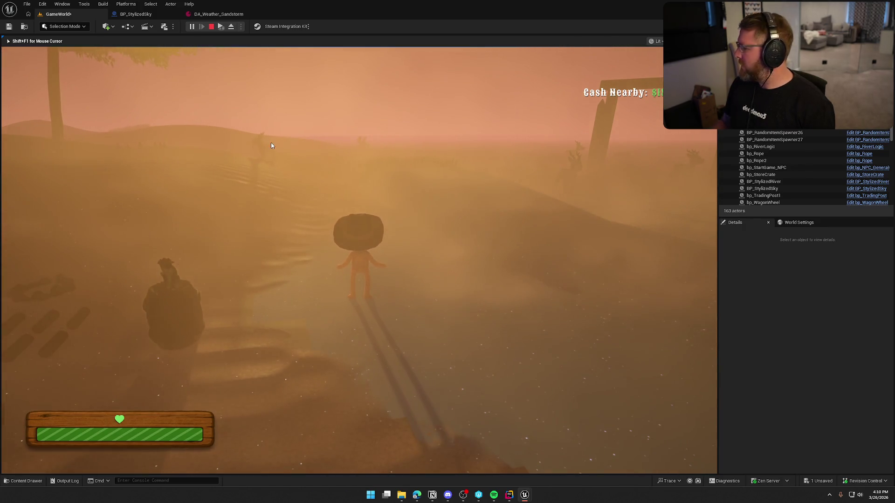
pyautogui.press('Escape')
pyautogui.click(136, 14)
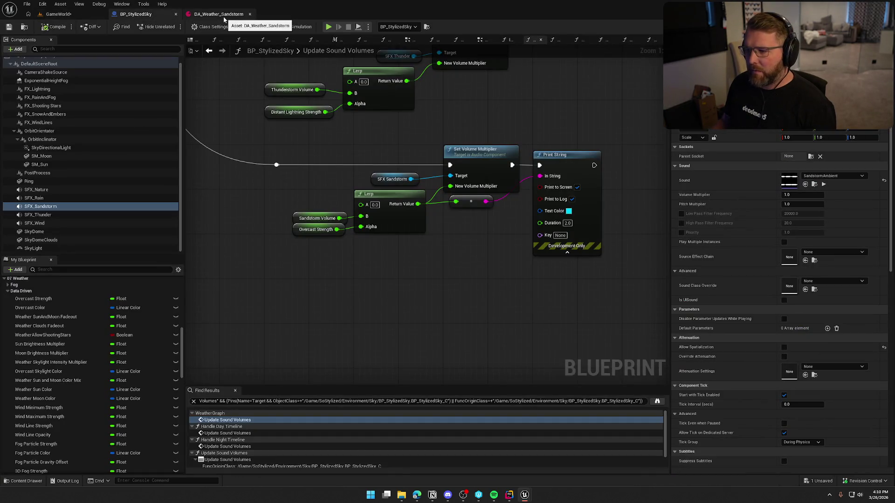
# Step: Check DA_Weather_Sandstorm, preview SandstormAmbient, then connect Snow Strength to the Lerp's Alpha and compile
pyautogui.click(223, 16)
pyautogui.click(140, 14)
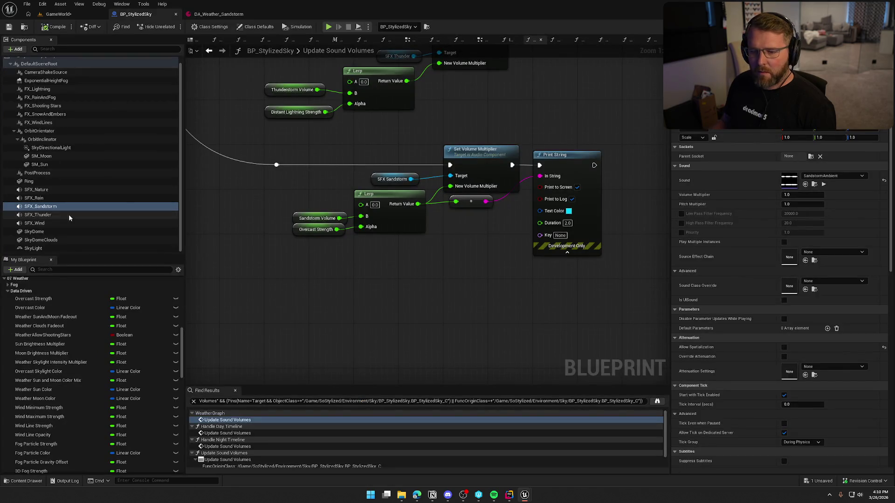
pyautogui.click(824, 185)
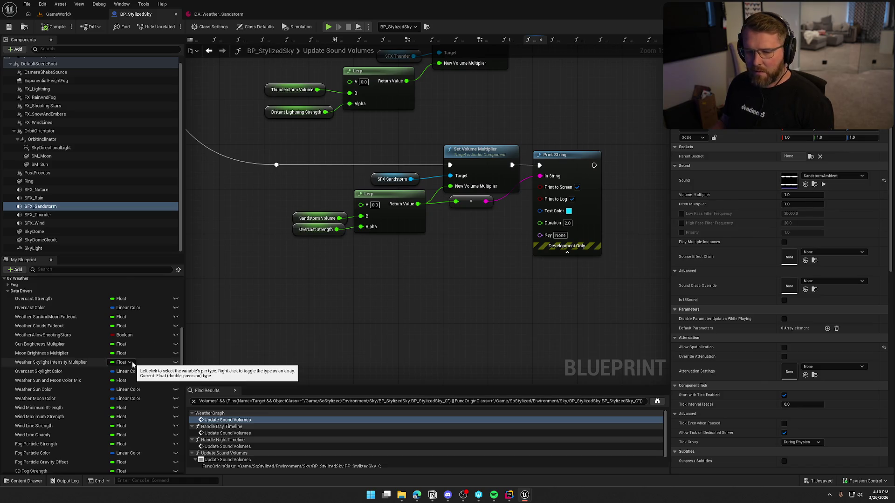
pyautogui.scroll(-10, 88, 406)
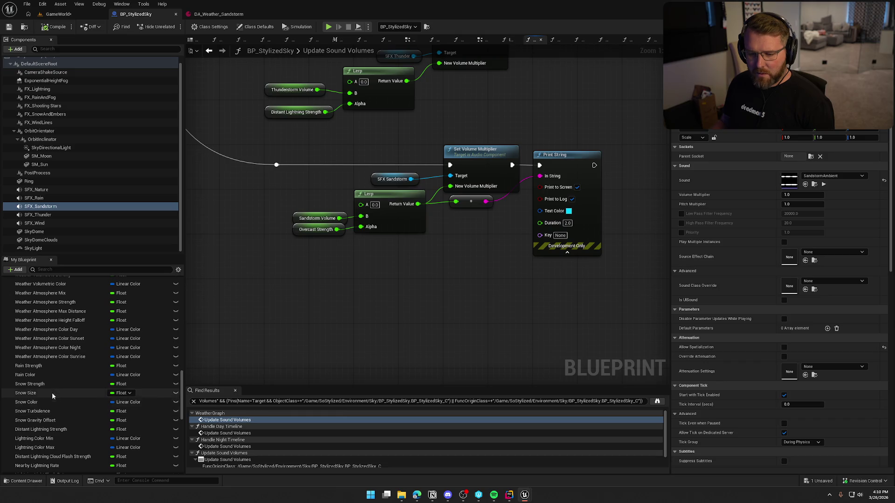
pyautogui.moveTo(32, 384)
pyautogui.mouseDown()
pyautogui.moveTo(169, 358)
pyautogui.moveTo(280, 266)
pyautogui.moveTo(361, 227)
pyautogui.mouseUp()
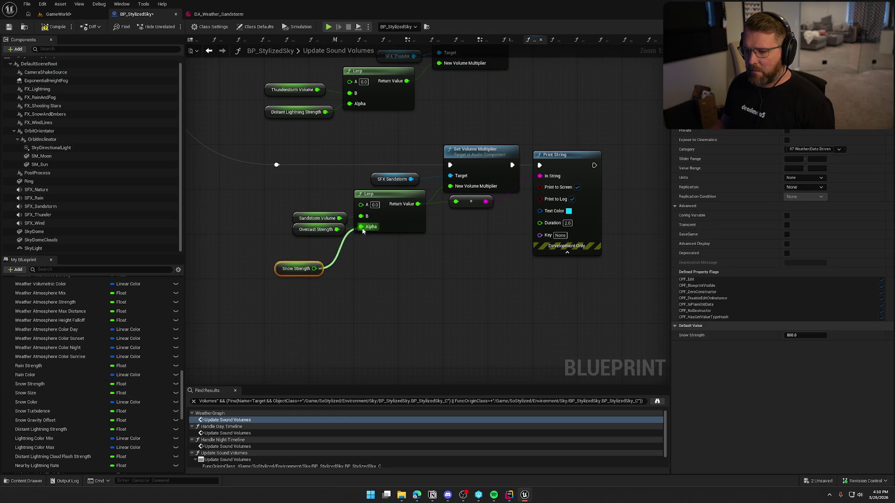
pyautogui.click(55, 26)
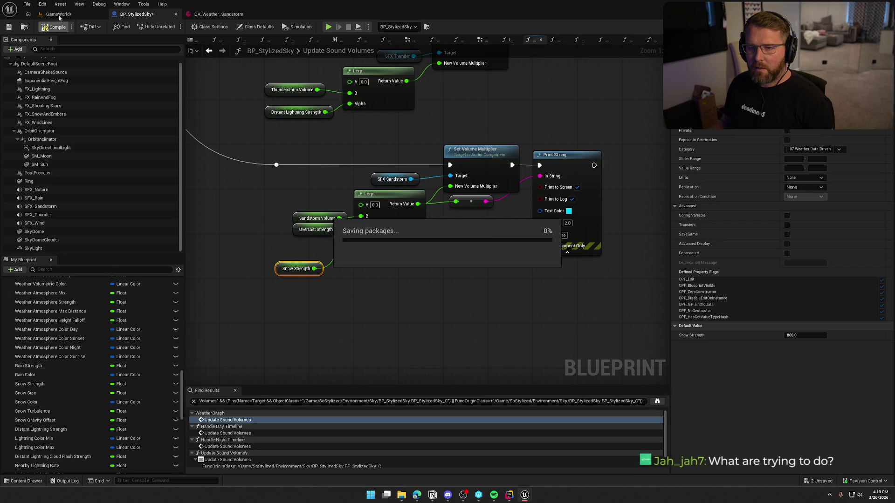
# Step: Play-test the GameWorld level, running the character forward through the sandstorm
pyautogui.click(58, 15)
pyautogui.click(192, 26)
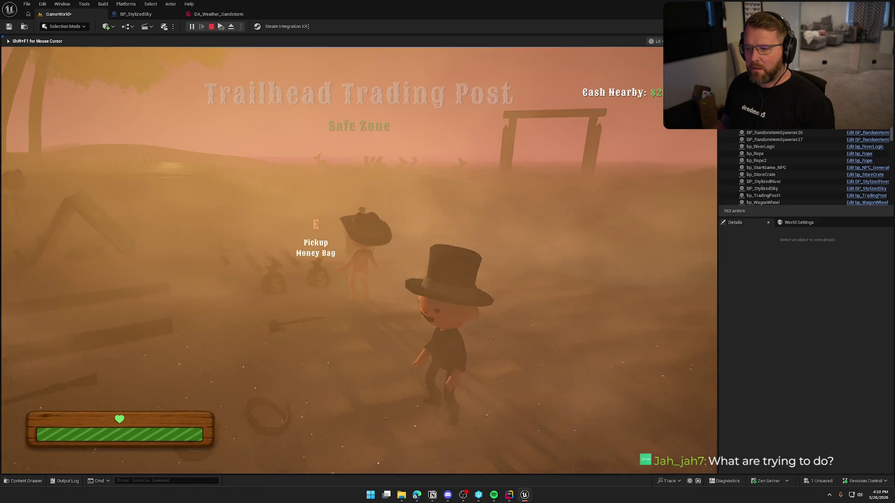
pyautogui.hotkey('shift', 'w')
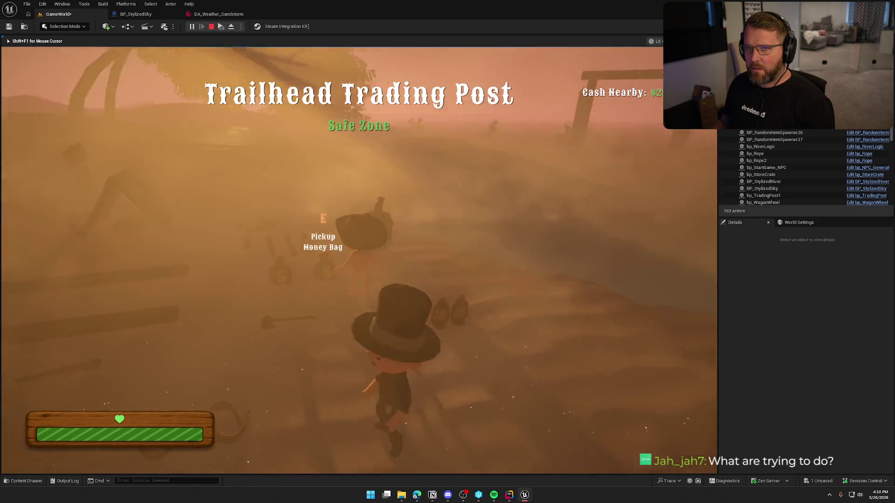
pyautogui.press('w')
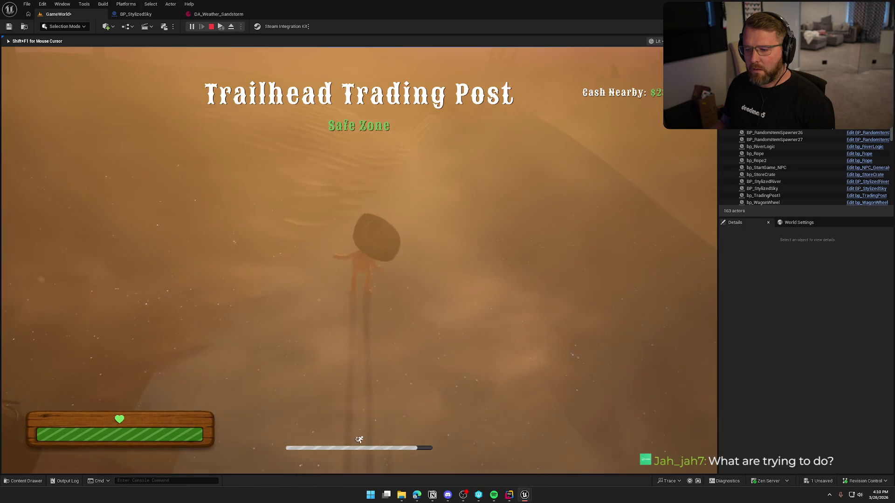
# Step: Back in BP_StylizedSky, move the Overcast Strength getter out of the way
pyautogui.click(762, 188)
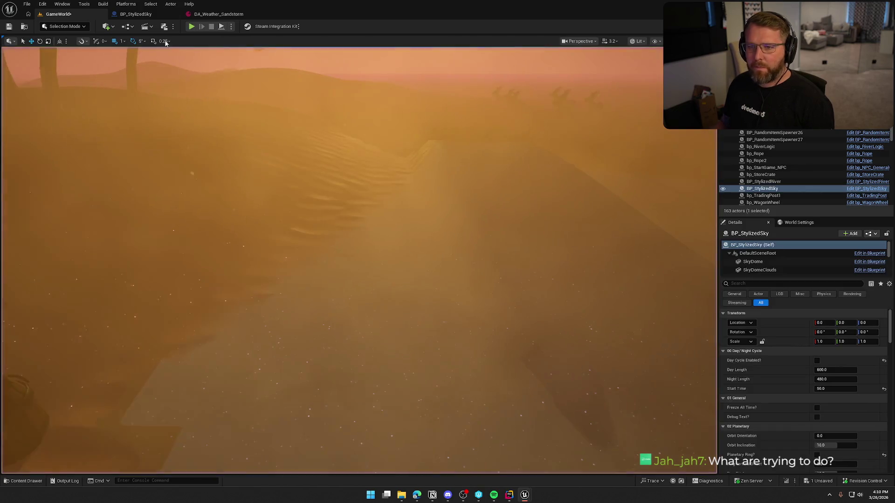
pyautogui.click(136, 14)
pyautogui.moveTo(297, 232); pyautogui.dragTo(218, 254)
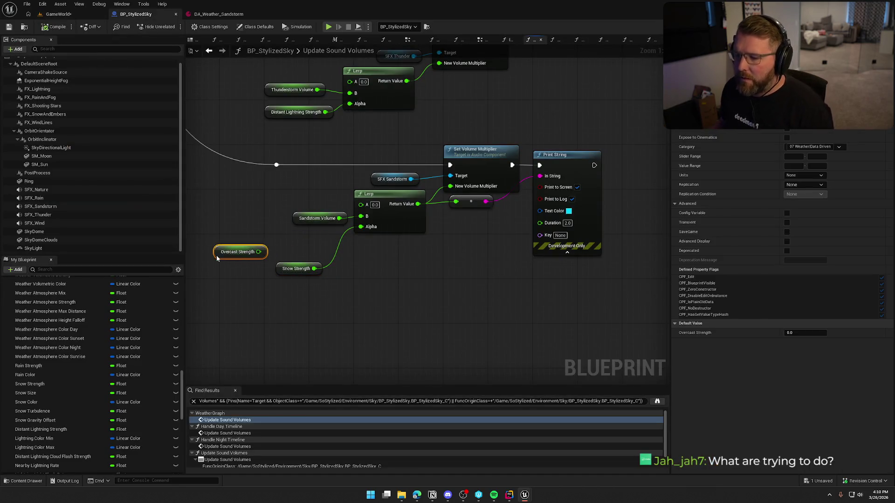
# Step: Place Snow Strength beside the sandstorm Lerp, delete the Overcast Strength getter, and save
pyautogui.moveTo(299, 269); pyautogui.dragTo(313, 235)
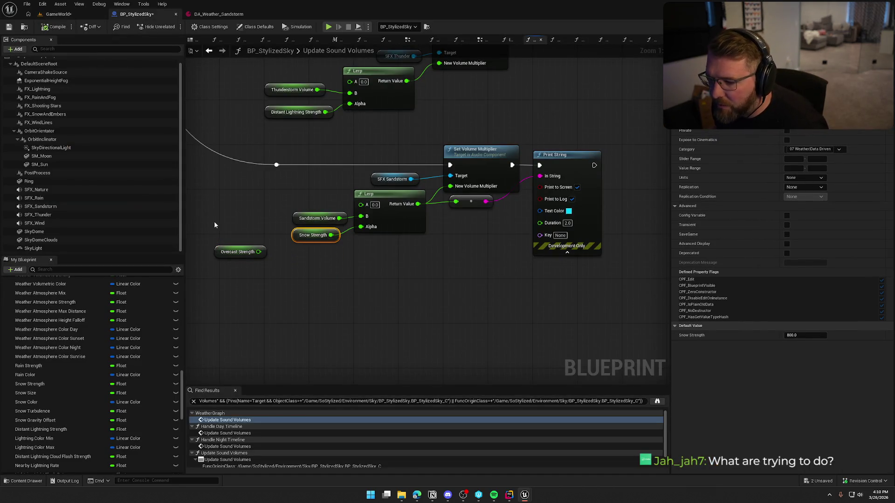
pyautogui.moveTo(214, 221)
pyautogui.mouseDown()
pyautogui.moveTo(270, 300)
pyautogui.moveTo(309, 292)
pyautogui.mouseUp()
pyautogui.press('Delete')
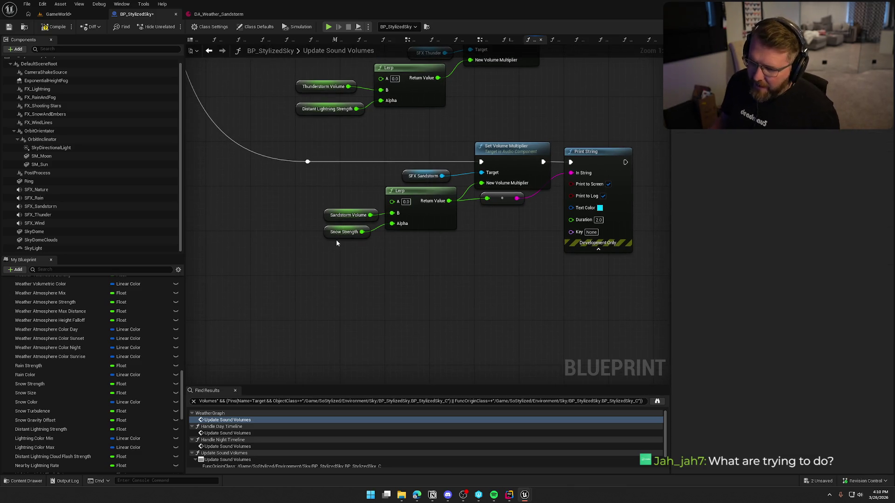
pyautogui.moveTo(389, 257); pyautogui.dragTo(312, 236)
pyautogui.click(358, 304)
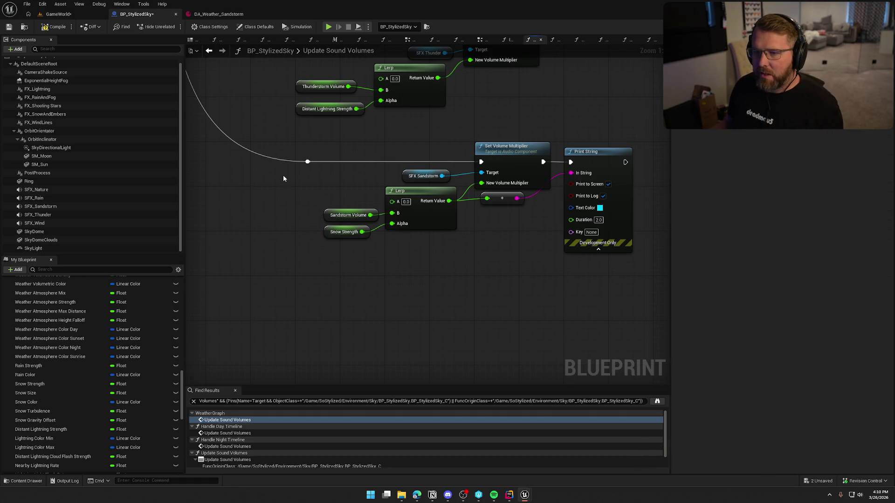
pyautogui.click(54, 27)
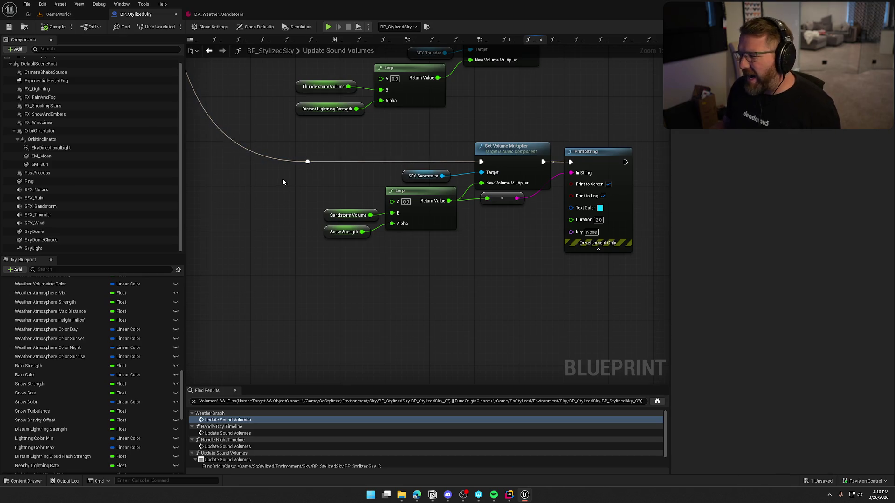
# Step: Inspect the SFX Sandstorm node and select the SFX_Sandstorm sound component
pyautogui.click(428, 175)
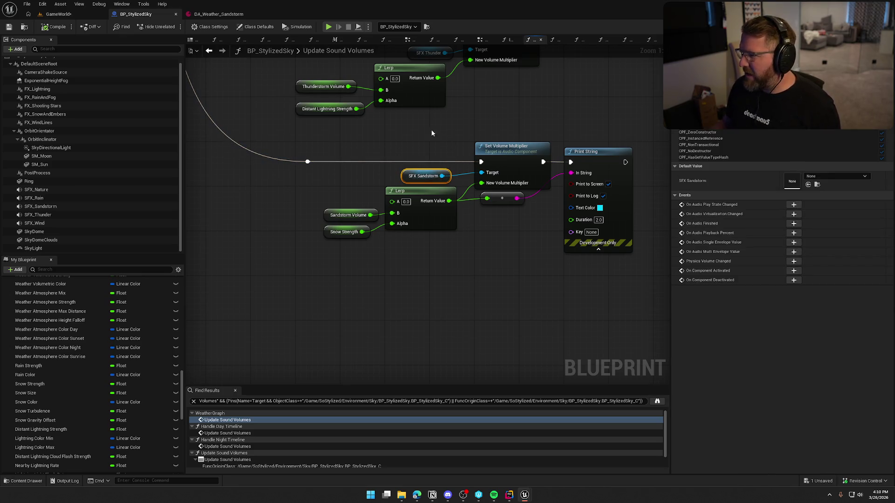
pyautogui.rightClick(413, 179)
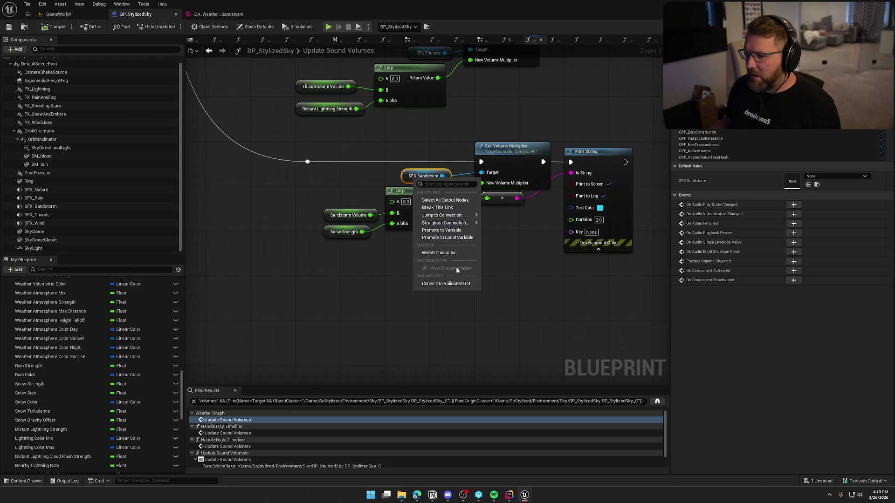
pyautogui.click(389, 265)
pyautogui.click(47, 208)
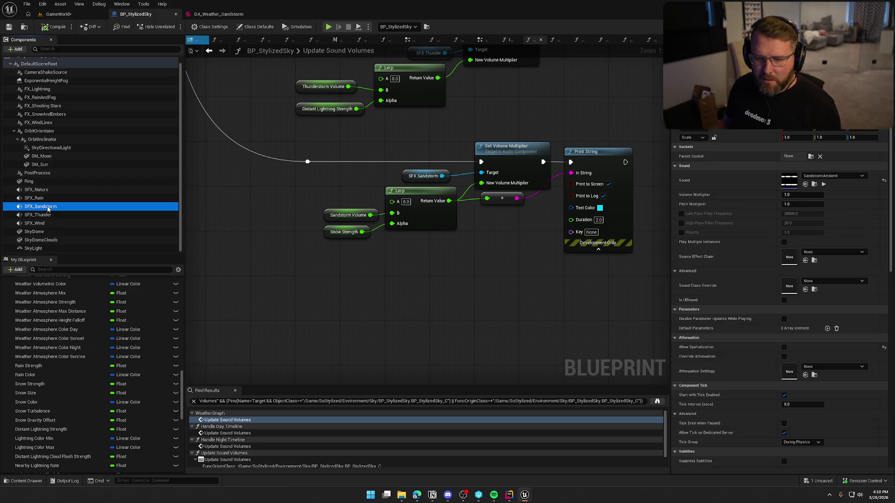
# Step: Find all SFX_Sandstorm references and jump to its Set Volume Multiplier in Initialize Sounds
pyautogui.rightClick(47, 209)
pyautogui.moveTo(112, 224)
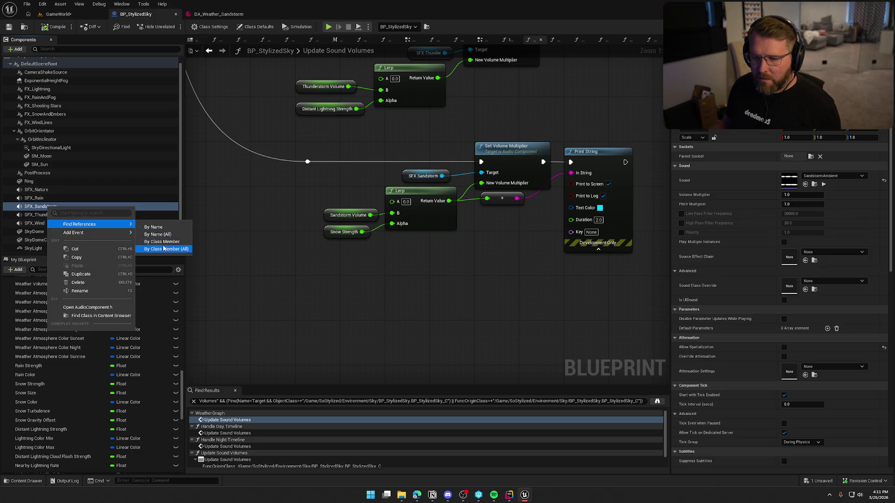
pyautogui.click(163, 248)
pyautogui.click(226, 421)
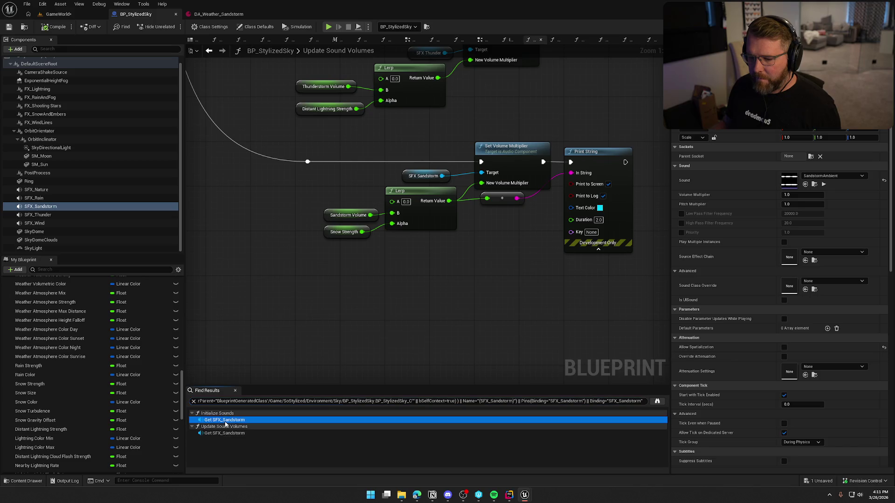
pyautogui.doubleClick(225, 422)
pyautogui.click(440, 230)
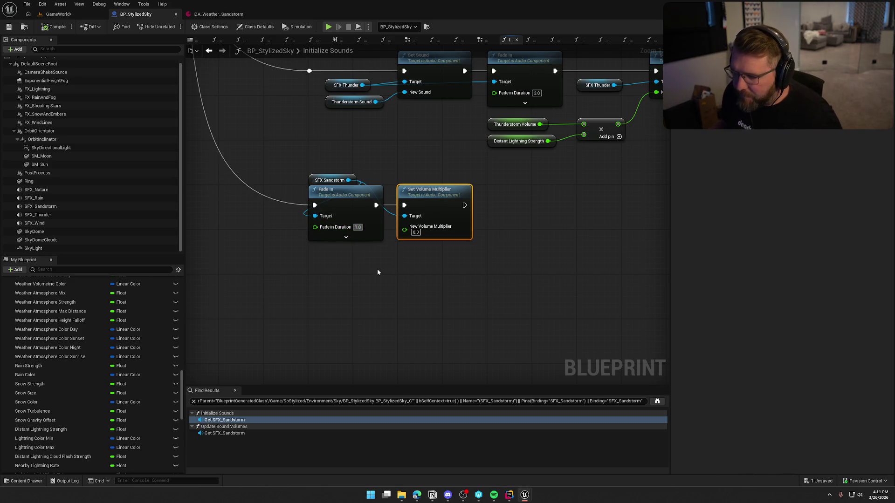
# Step: Set the sandstorm Fade In Duration to 3.0 and close the Find Results panel
pyautogui.write('3')
pyautogui.press('Return')
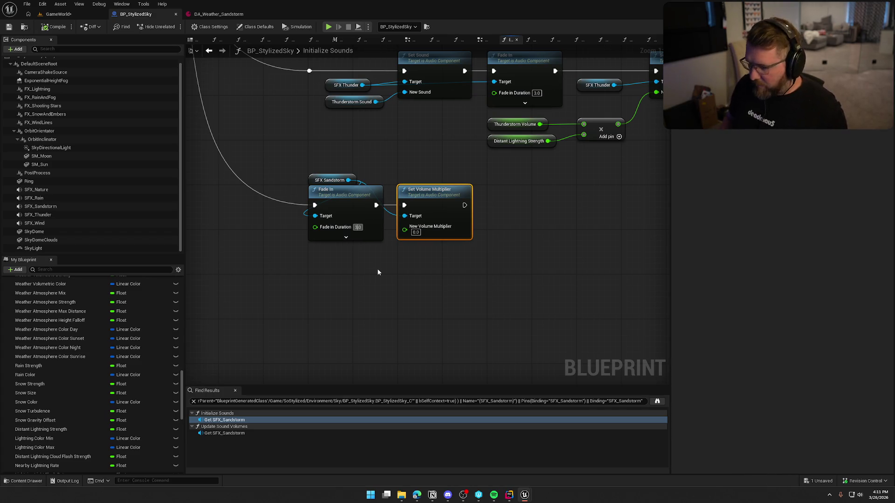
pyautogui.click(383, 278)
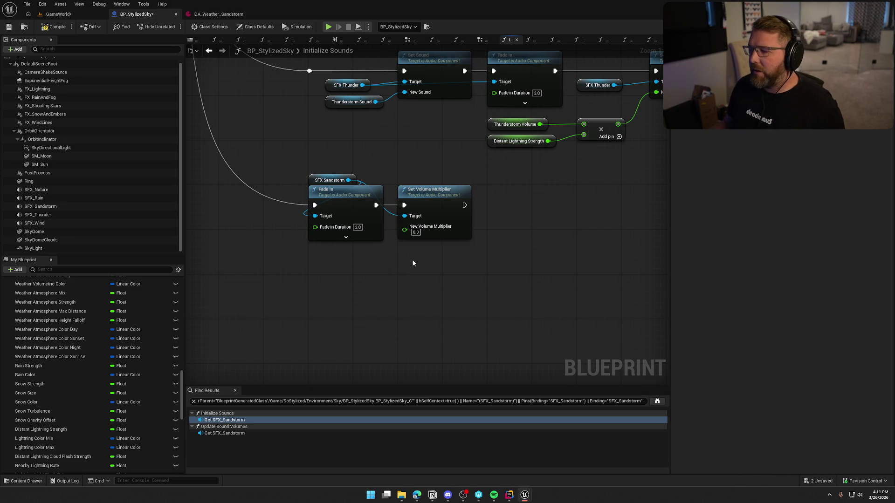
pyautogui.click(234, 391)
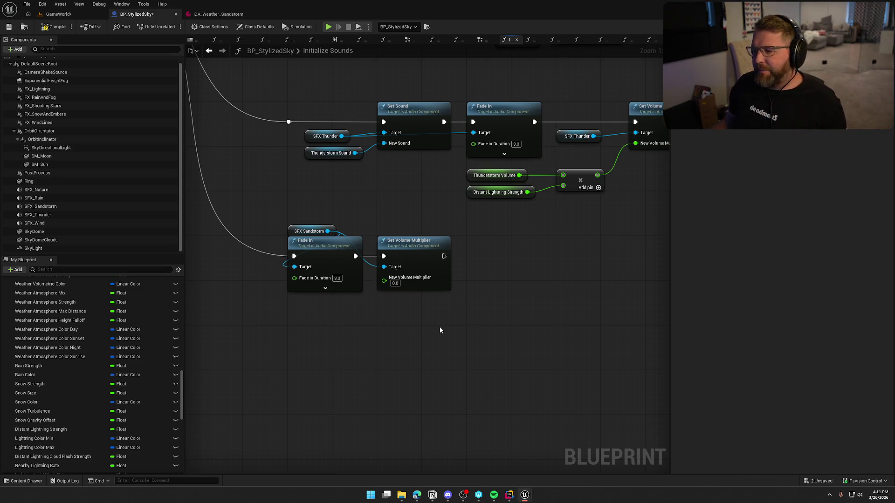
# Step: Set the sandstorm's New Volume Multiplier to 0.01 and compile the sky blueprint
pyautogui.moveTo(377, 273); pyautogui.dragTo(277, 215)
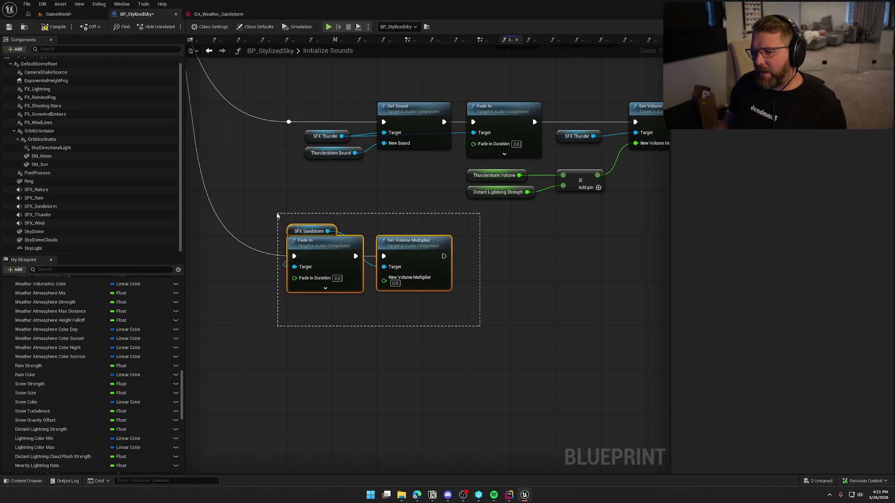
pyautogui.click(485, 349)
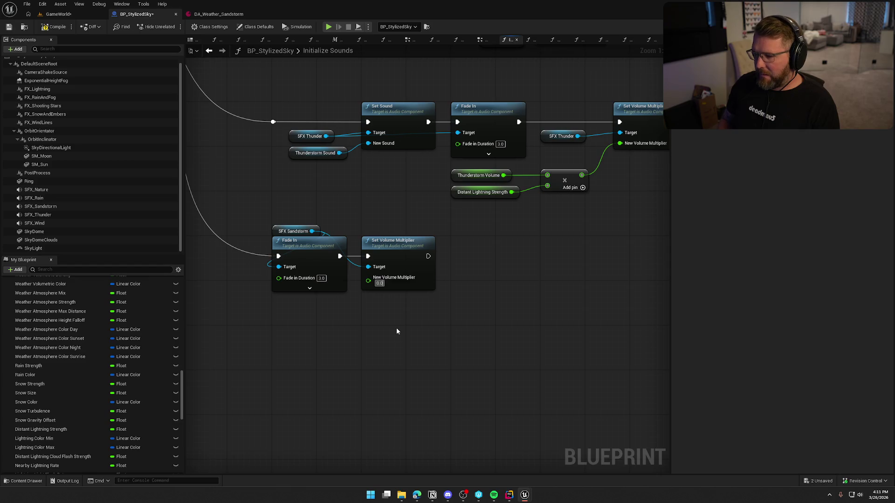
pyautogui.write('1')
pyautogui.press('Return')
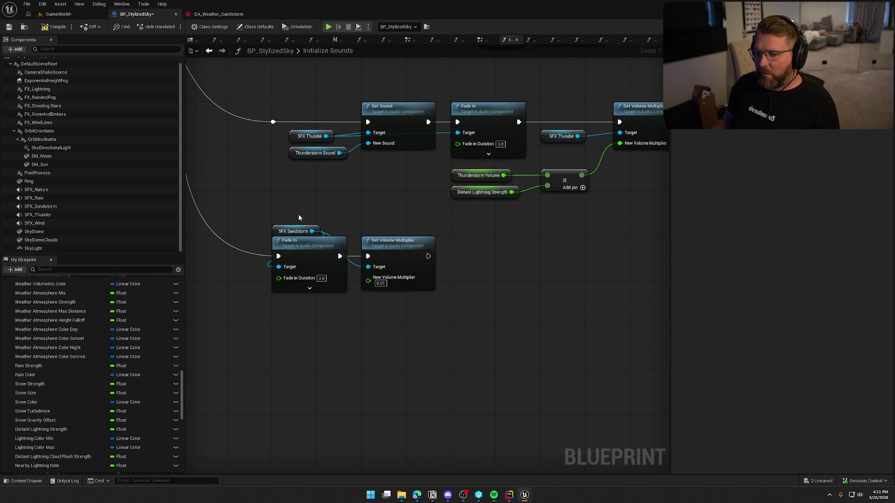
pyautogui.click(66, 27)
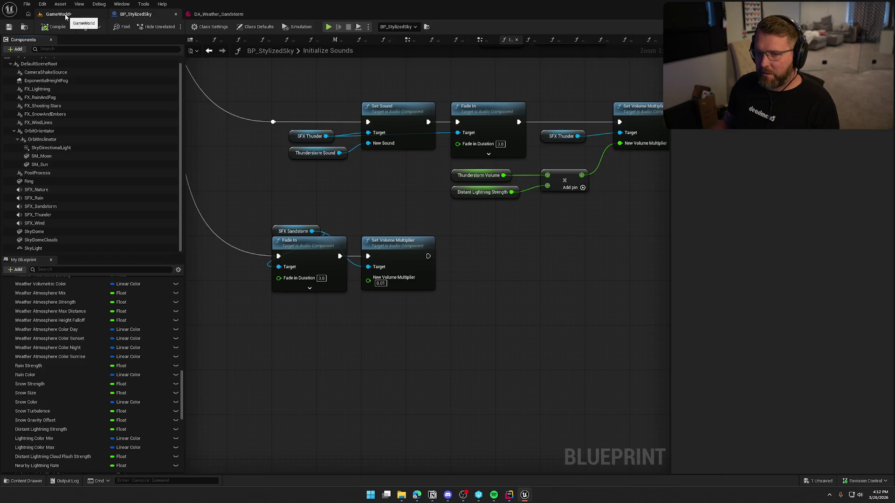
pyautogui.click(59, 14)
pyautogui.hotkey('alt', 'p')
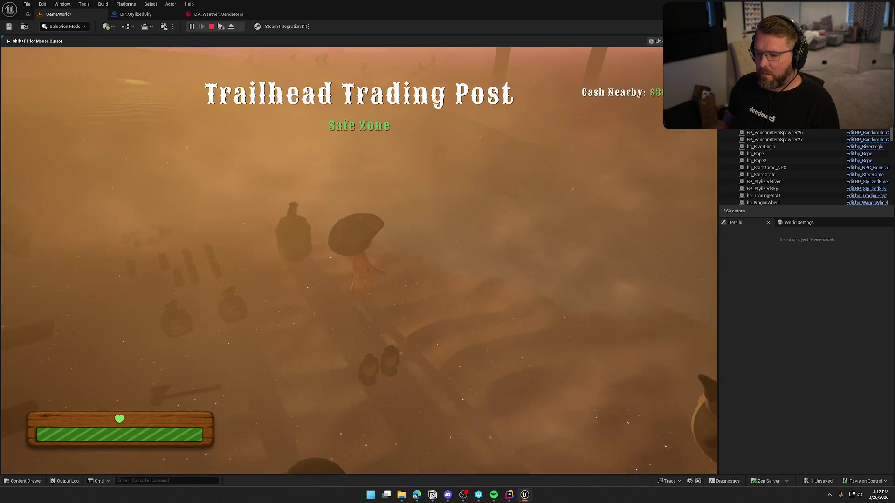
pyautogui.press('w')
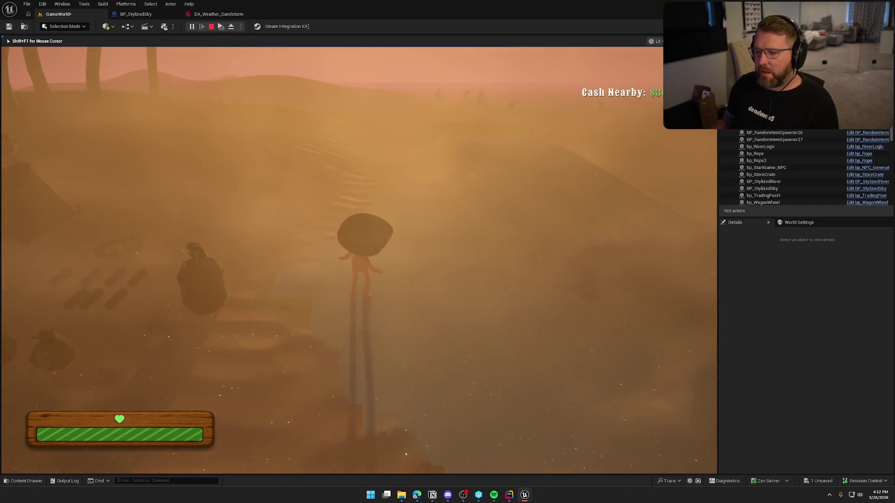
pyautogui.press('Escape')
pyautogui.click(135, 14)
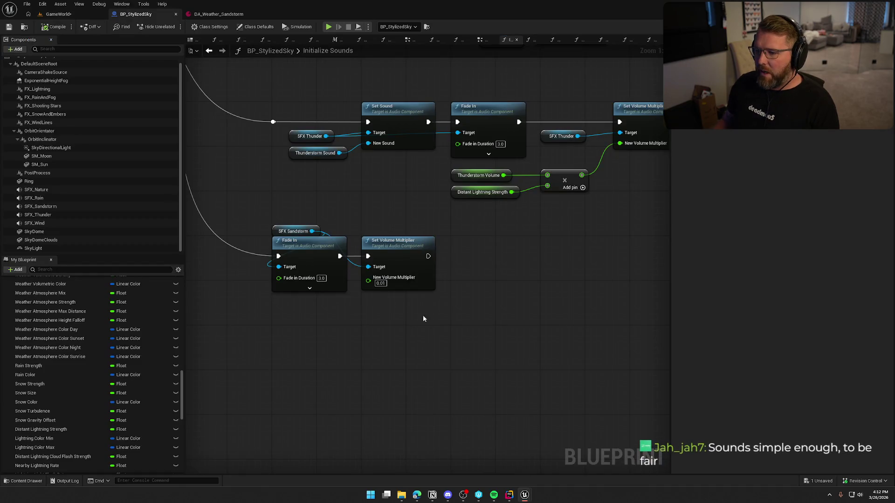
# Step: Make room in Initialize Sounds by moving Set Volume Multiplier further right
pyautogui.moveTo(423, 315); pyautogui.dragTo(339, 217)
pyautogui.click(391, 199)
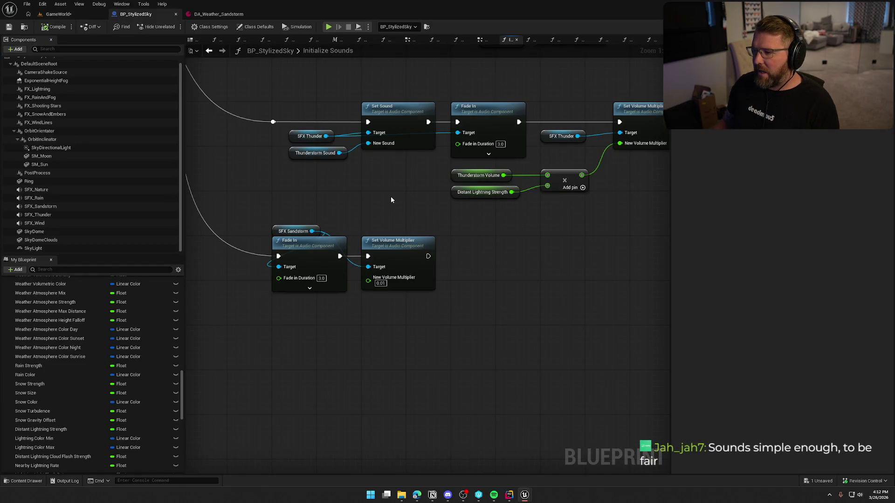
pyautogui.moveTo(391, 199)
pyautogui.mouseDown()
pyautogui.moveTo(319, 193)
pyautogui.moveTo(390, 205)
pyautogui.mouseUp()
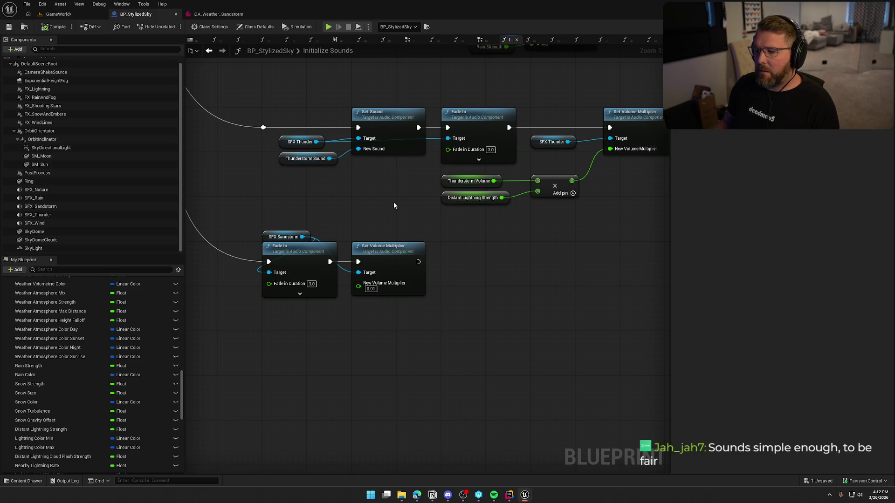
pyautogui.moveTo(393, 206); pyautogui.dragTo(430, 155)
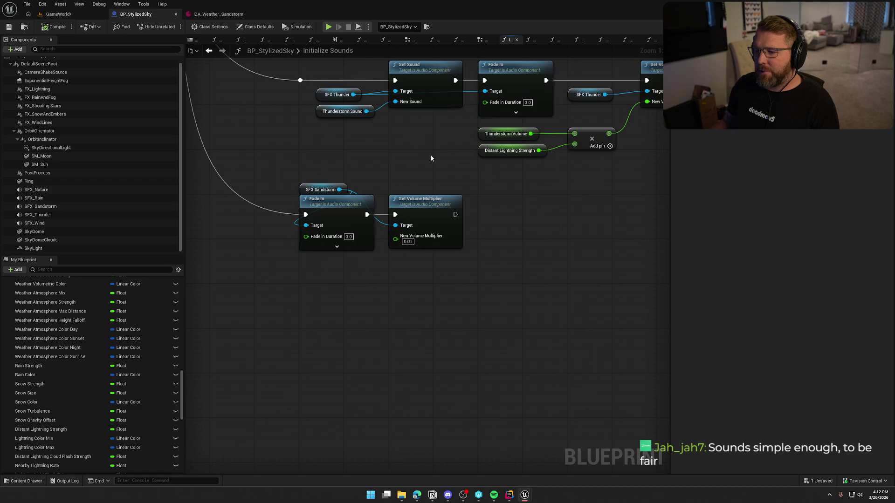
pyautogui.moveTo(430, 203); pyautogui.dragTo(474, 203)
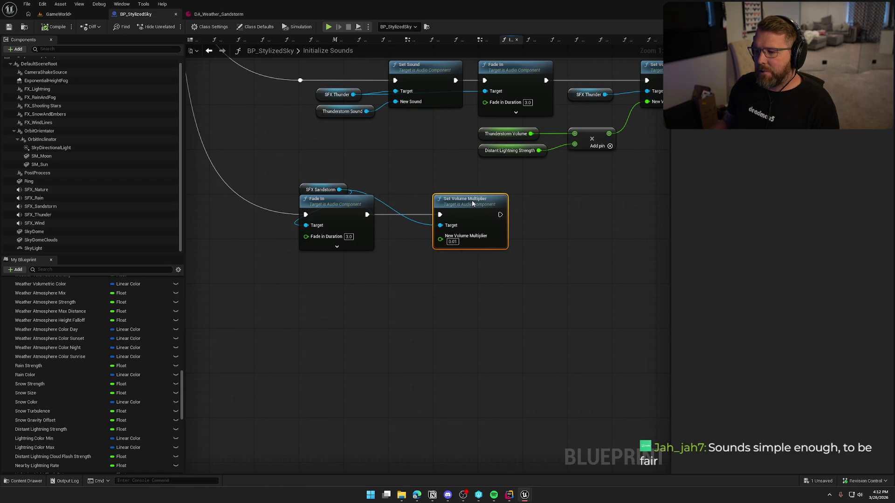
pyautogui.click(351, 321)
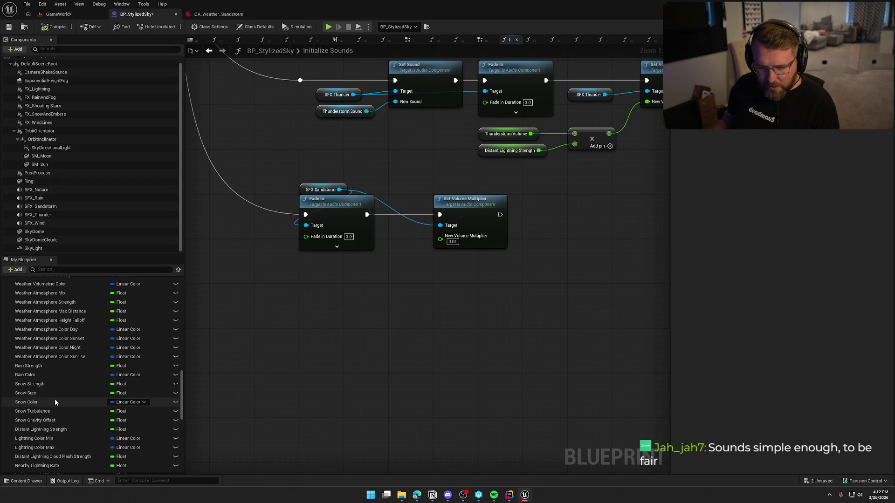
pyautogui.click(205, 55)
# Step: In Update Sound Volumes, take the Sandstorm Volume, Snow Strength and Lerp nodes; delete Print String and its conversion node
pyautogui.moveTo(427, 260); pyautogui.dragTo(307, 196)
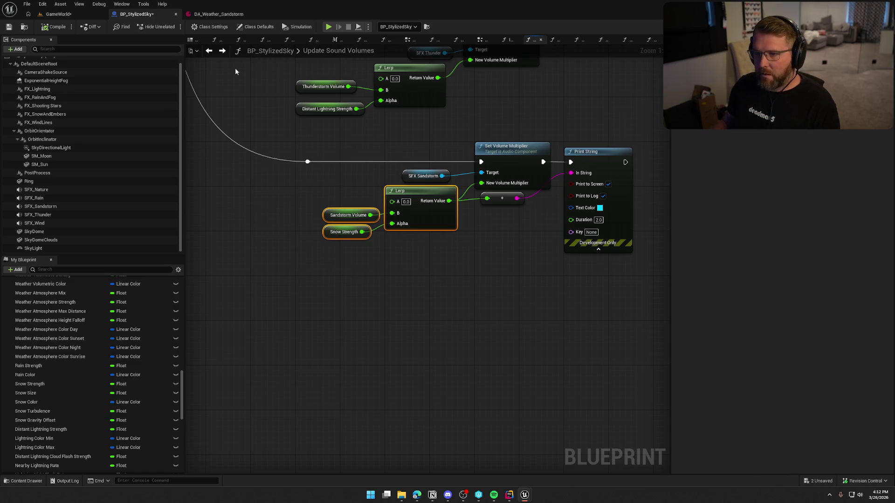
pyautogui.click(606, 185)
pyautogui.press('Delete')
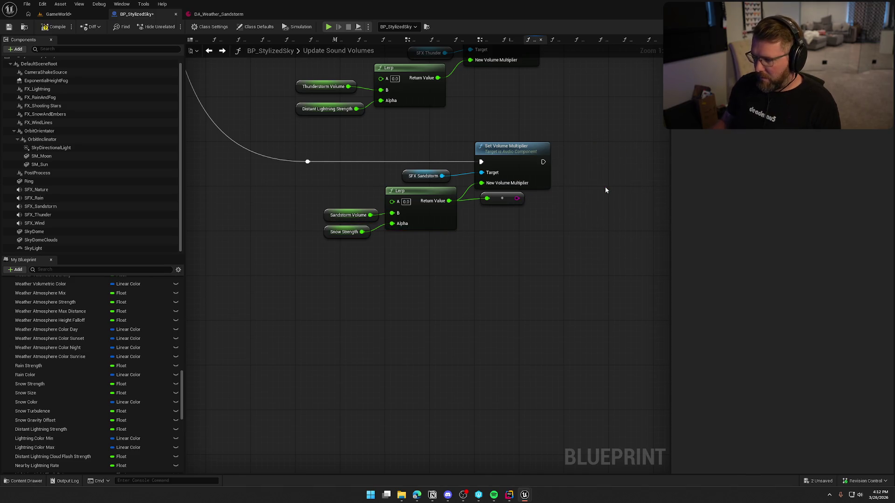
pyautogui.moveTo(545, 211); pyautogui.dragTo(476, 199)
pyautogui.press('Delete')
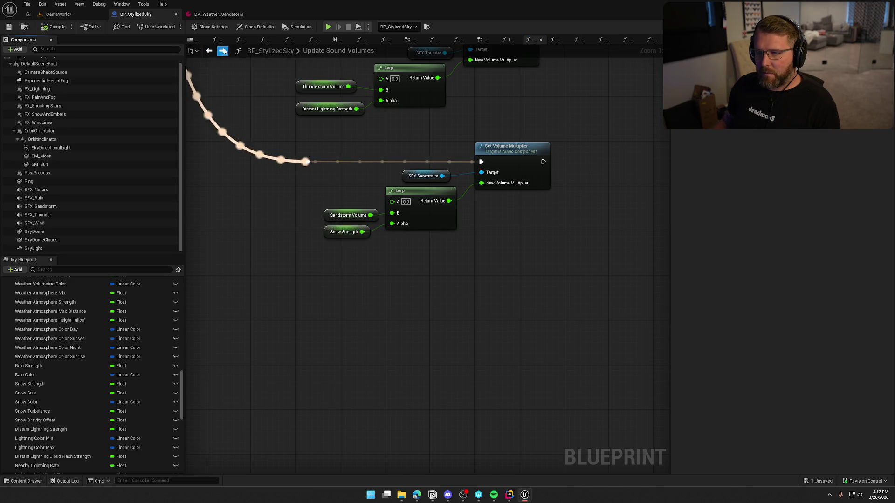
# Step: Paste the nodes into Initialize Sounds below the sandstorm fade-in and remove the Lerp
pyautogui.click(209, 50)
pyautogui.hotkey('ctrl', 'v')
pyautogui.moveTo(502, 323); pyautogui.dragTo(438, 321)
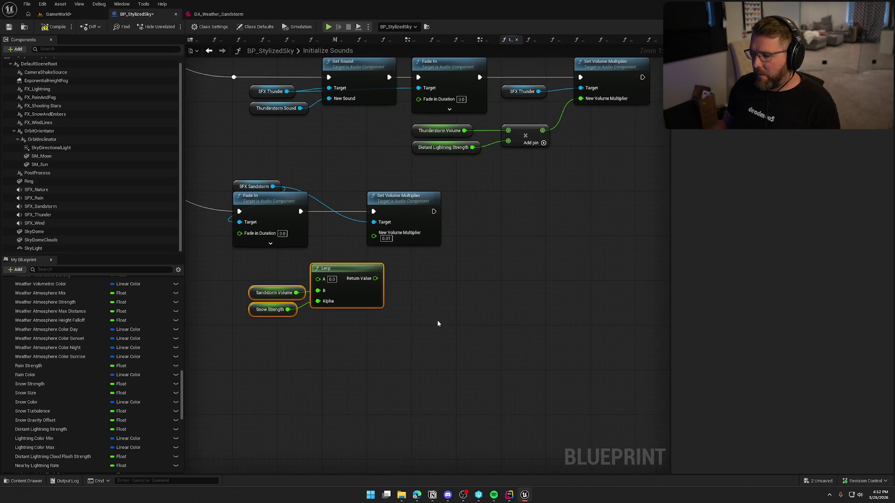
pyautogui.moveTo(345, 270); pyautogui.dragTo(329, 265)
pyautogui.click(357, 298)
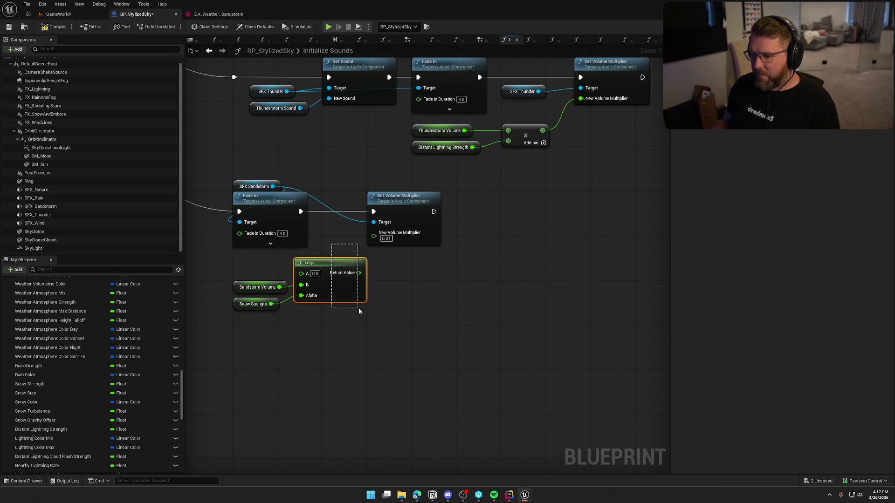
pyautogui.press('Delete')
# Step: Multiply Sandstorm Volume by Snow Strength into New Volume Multiplier and compile
pyautogui.moveTo(280, 288)
pyautogui.mouseDown()
pyautogui.moveTo(311, 283)
pyautogui.moveTo(313, 298)
pyautogui.moveTo(374, 233)
pyautogui.moveTo(231, 335)
pyautogui.mouseUp()
pyautogui.write('multiply')
pyautogui.press('Return')
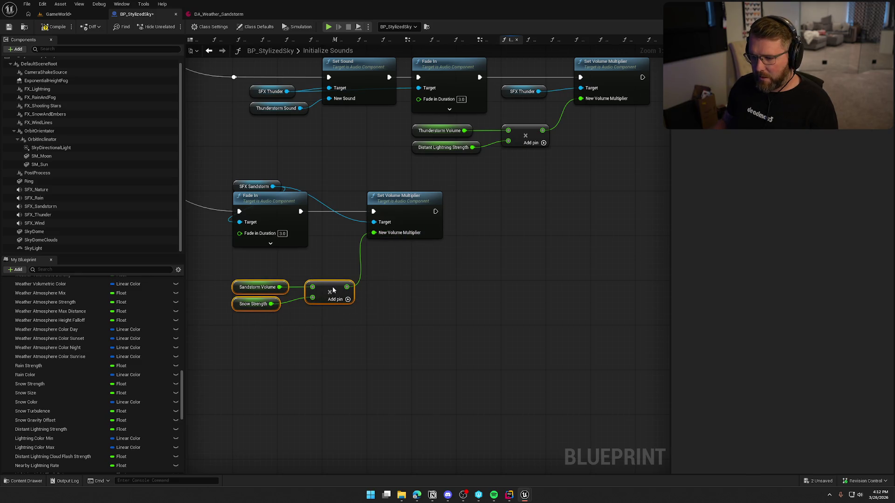
pyautogui.moveTo(332, 287); pyautogui.dragTo(334, 259)
pyautogui.click(210, 154)
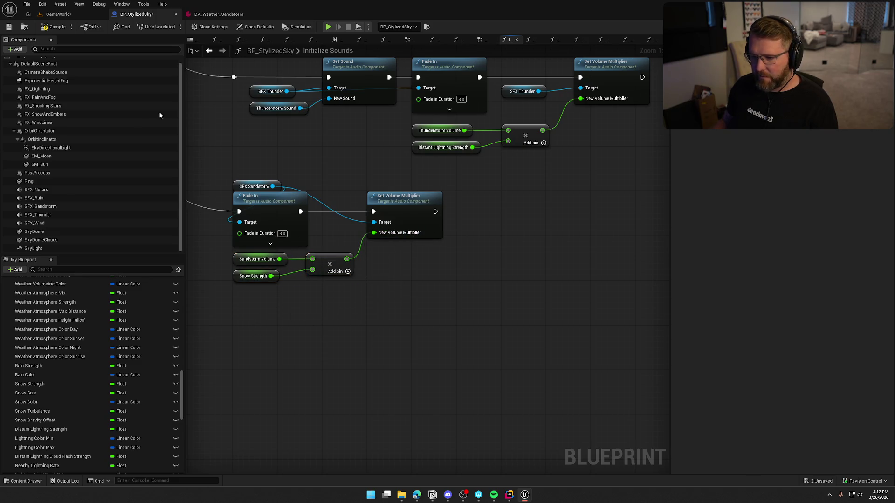
pyautogui.click(57, 26)
pyautogui.click(59, 14)
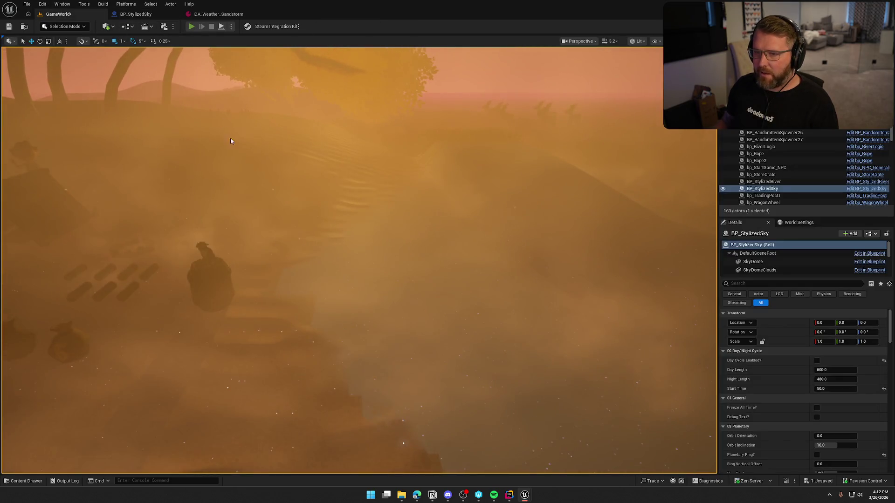
# Step: Play-test the GameWorld sandstorm, walking toward the trading post and back, then open the Content Drawer
pyautogui.hotkey('alt', 'p')
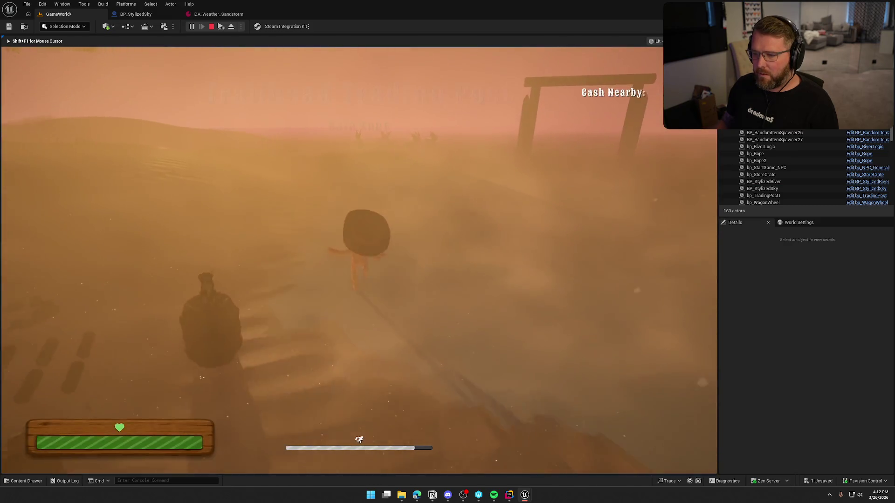
pyautogui.hotkey('shift', 'w')
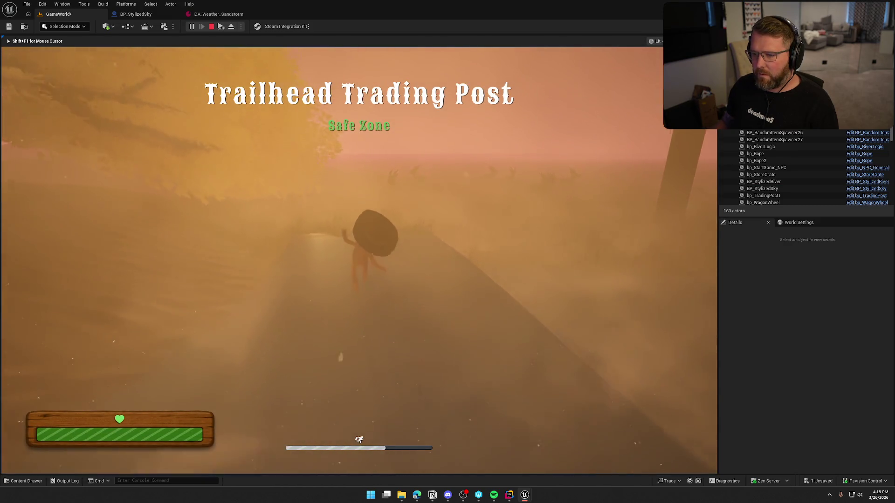
pyautogui.press('s')
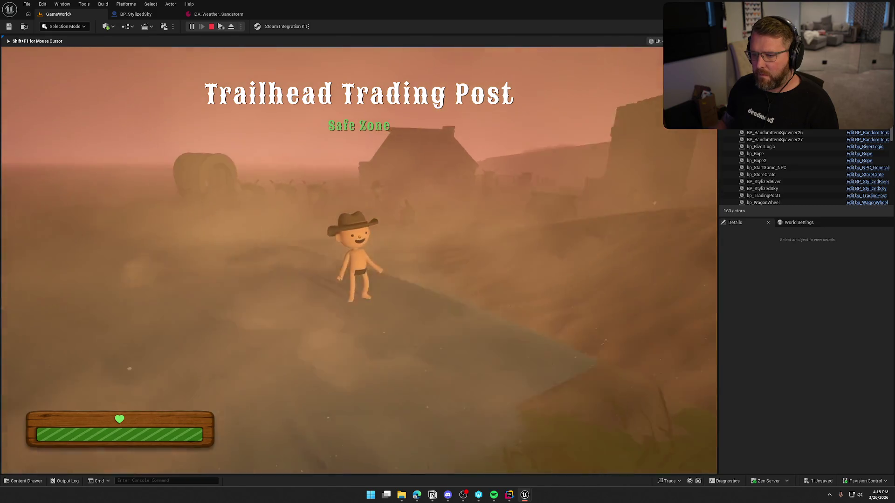
pyautogui.press('w')
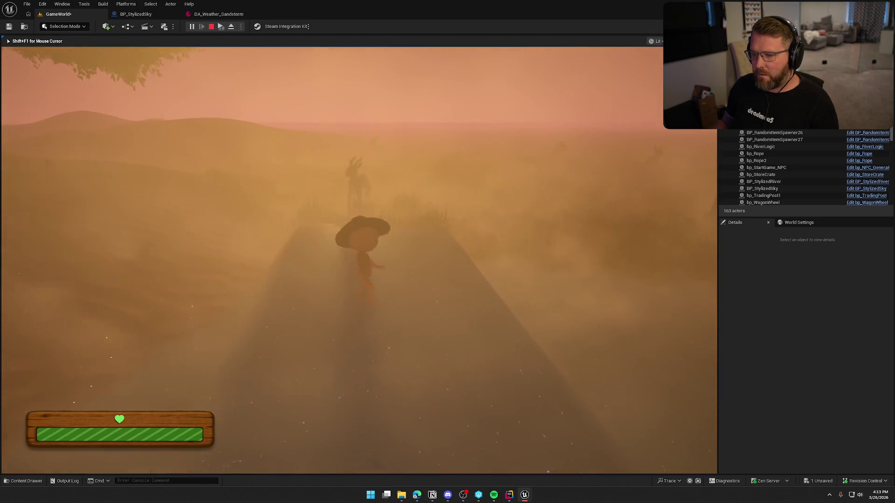
pyautogui.press('Escape')
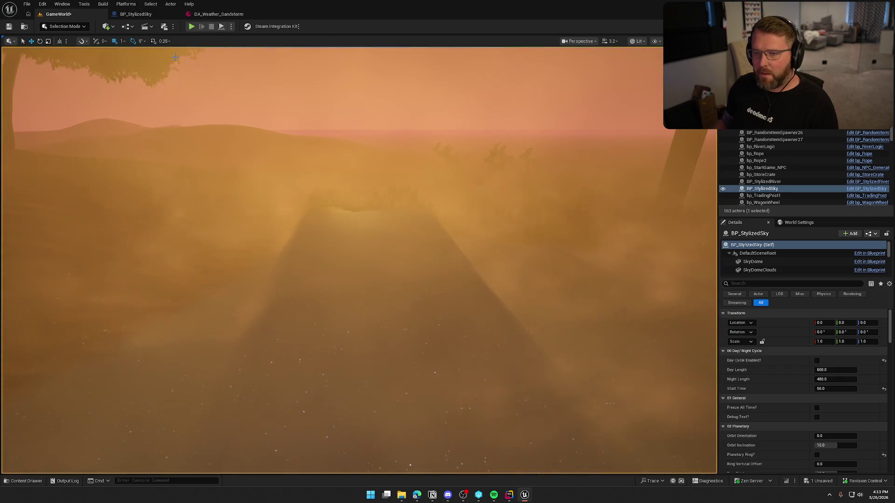
pyautogui.hotkey('ctrl', 'space')
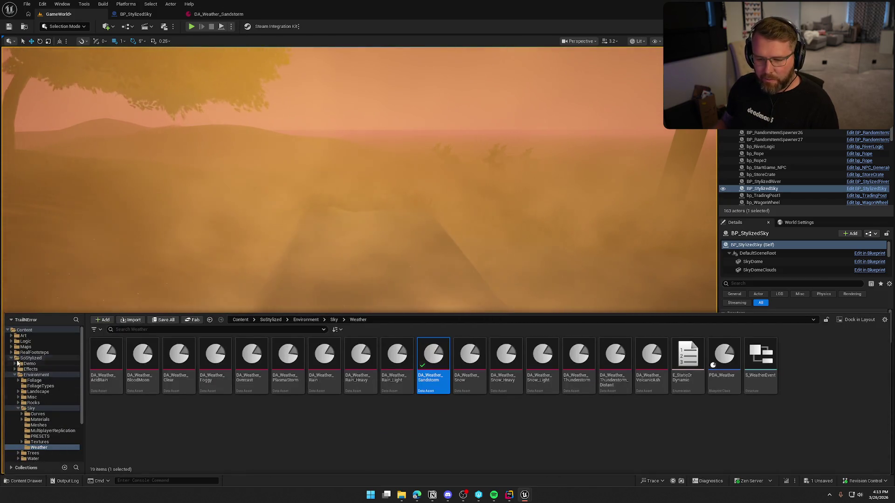
# Step: Open TrailMap from Content > Maps, saving GameWorld first, and start a play-test there
pyautogui.click(12, 358)
pyautogui.click(29, 347)
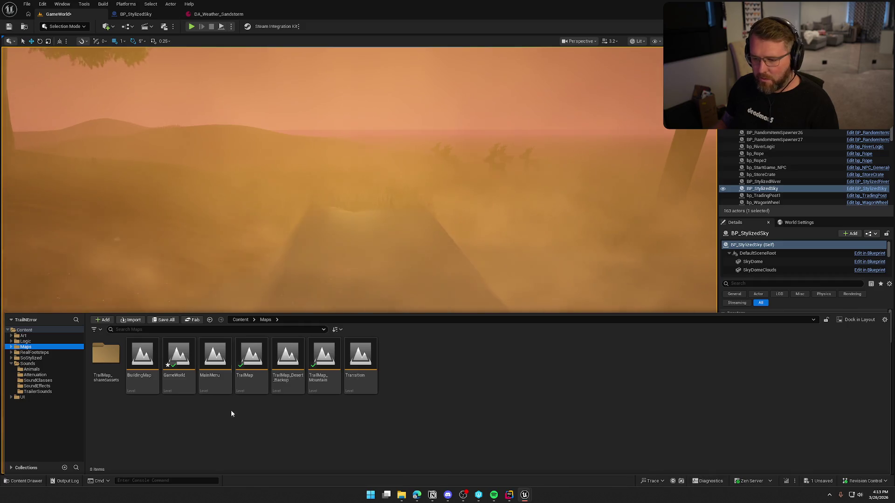
pyautogui.doubleClick(251, 357)
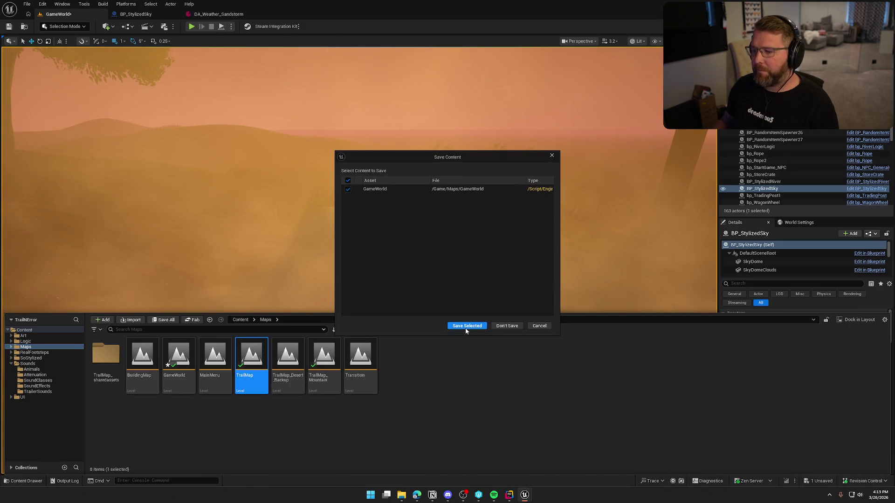
pyautogui.click(466, 327)
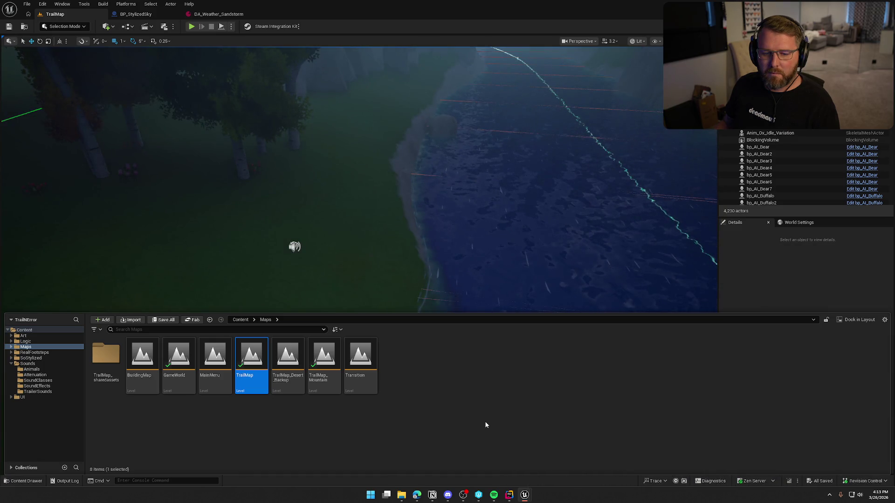
pyautogui.click(755, 286)
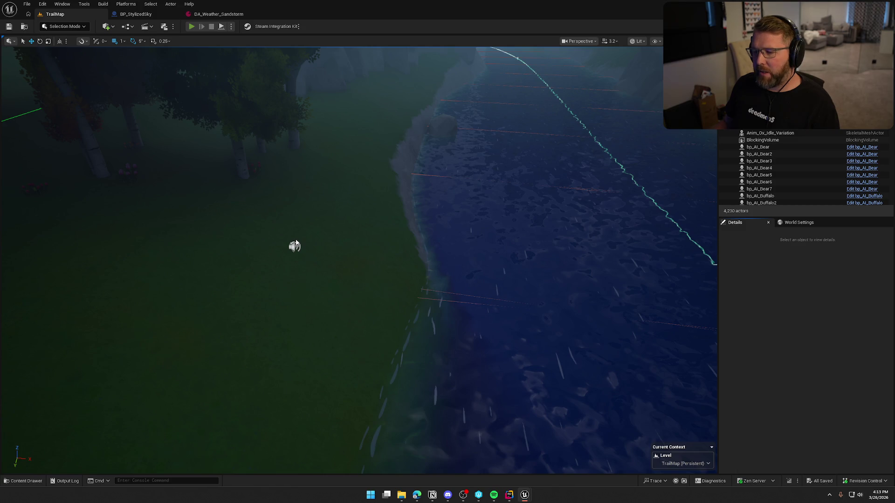
pyautogui.hotkey('alt', 'p')
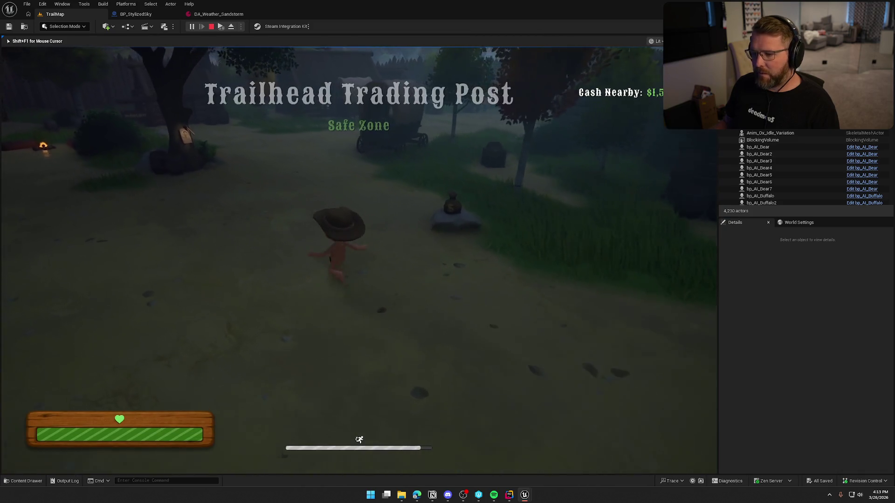
# Step: Use the in-game console to run seamless travel and respawn at Checkpoint 2
pyautogui.press('`')
pyautogui.press('Up')
pyautogui.press('Up')
pyautogui.press('Up')
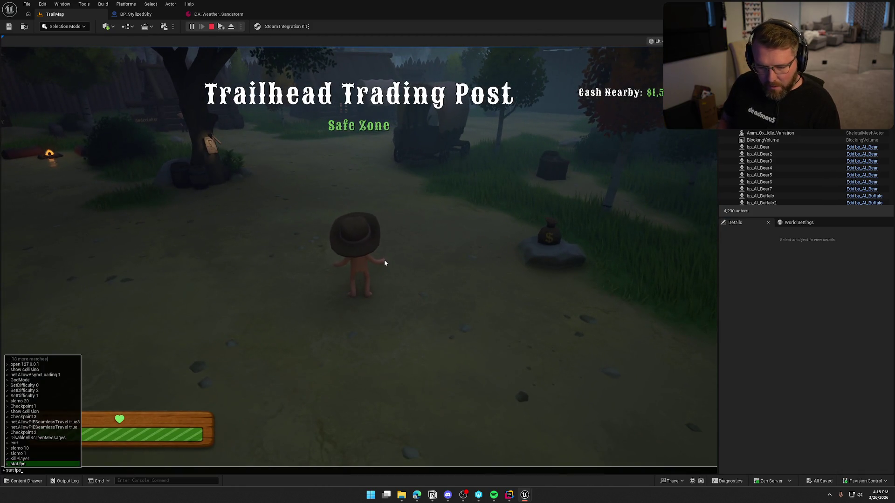
pyautogui.press('Up')
pyautogui.press('Up')
pyautogui.press('Up')
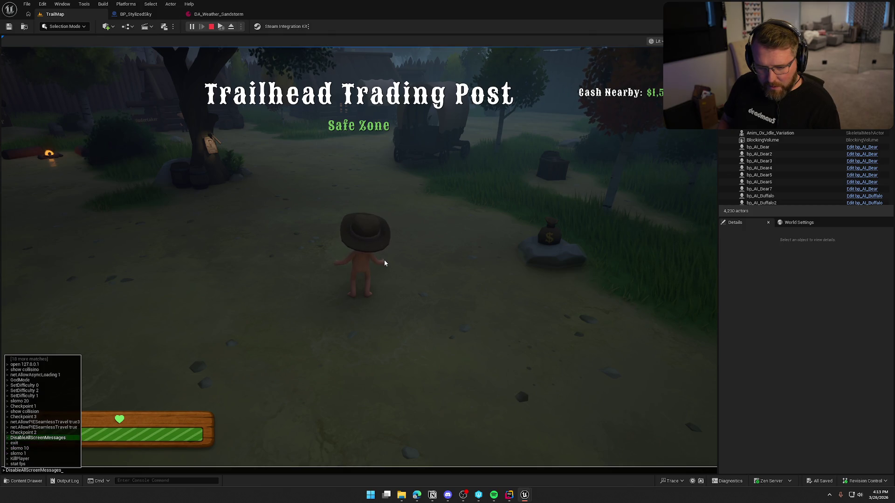
pyautogui.press('Return')
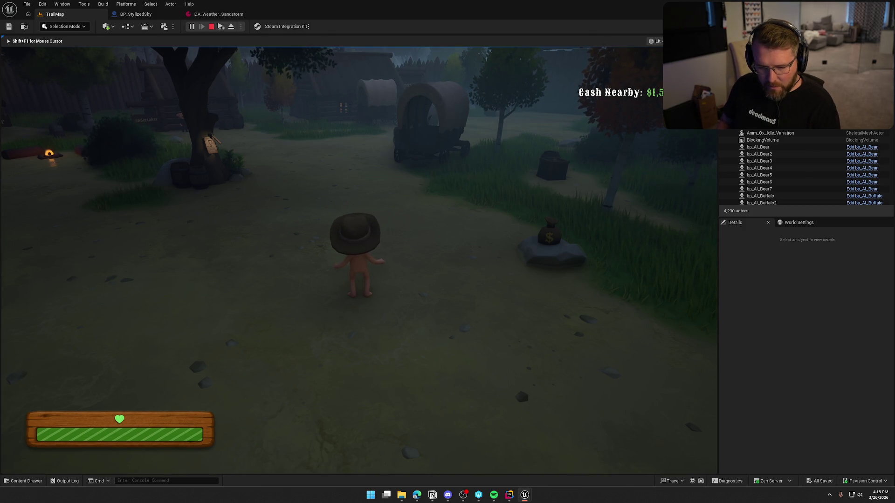
pyautogui.press('`')
pyautogui.press('Up')
pyautogui.press('Up')
pyautogui.press('Up')
pyautogui.press('Up')
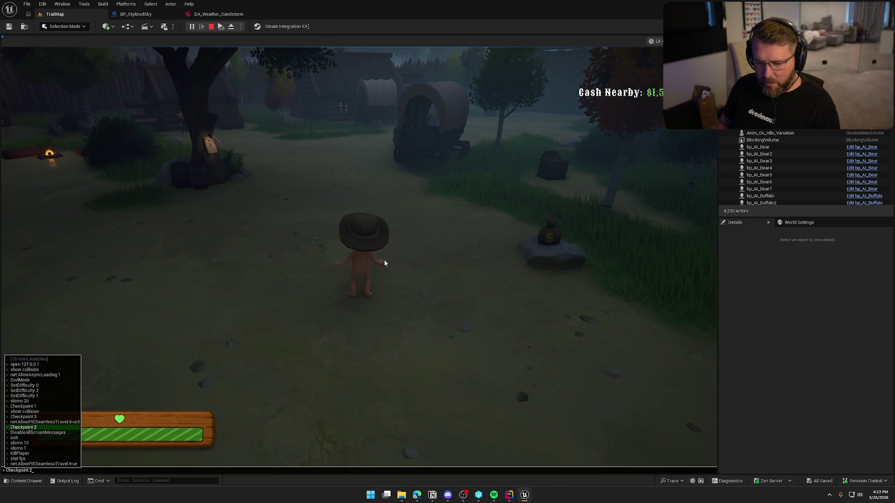
pyautogui.press('Return')
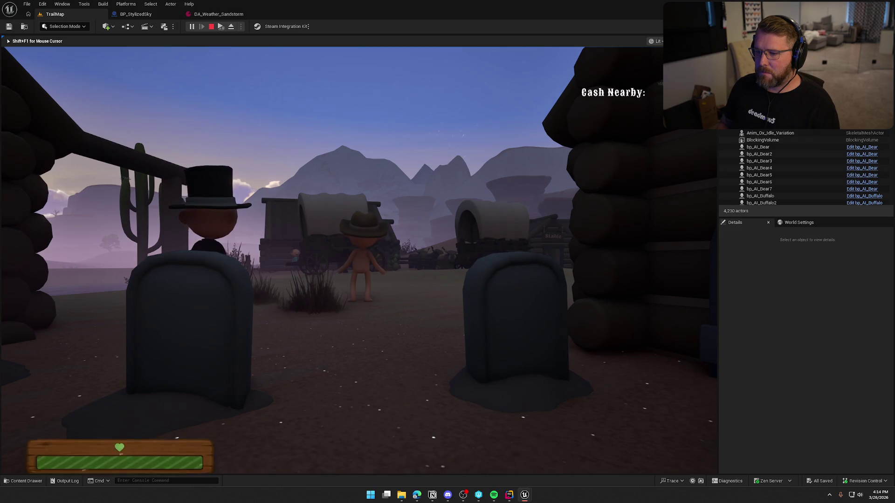
# Step: Run from the trading post past the campfire and wagon into Danger Noodle Desert
pyautogui.press('w')
pyautogui.press('w')
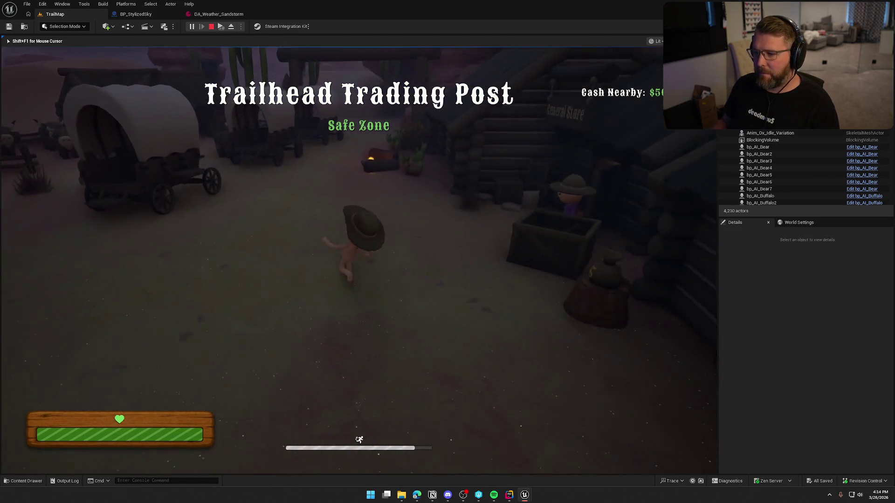
pyautogui.press('w')
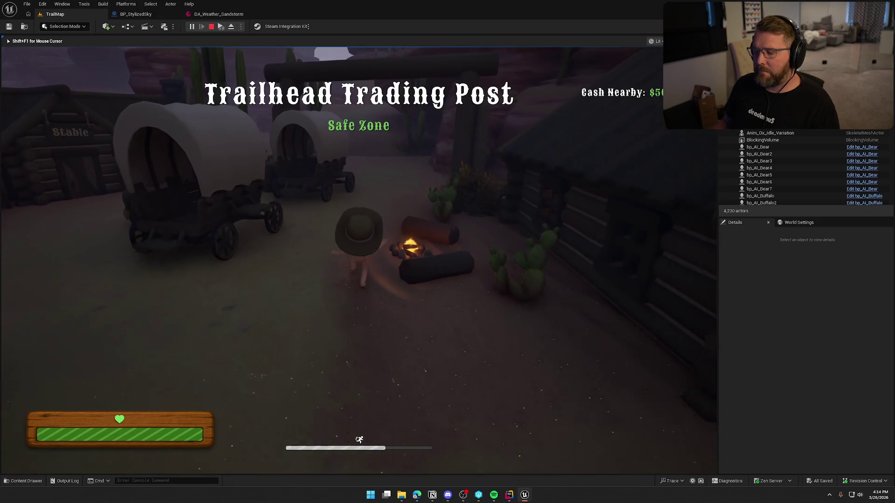
pyautogui.press('w')
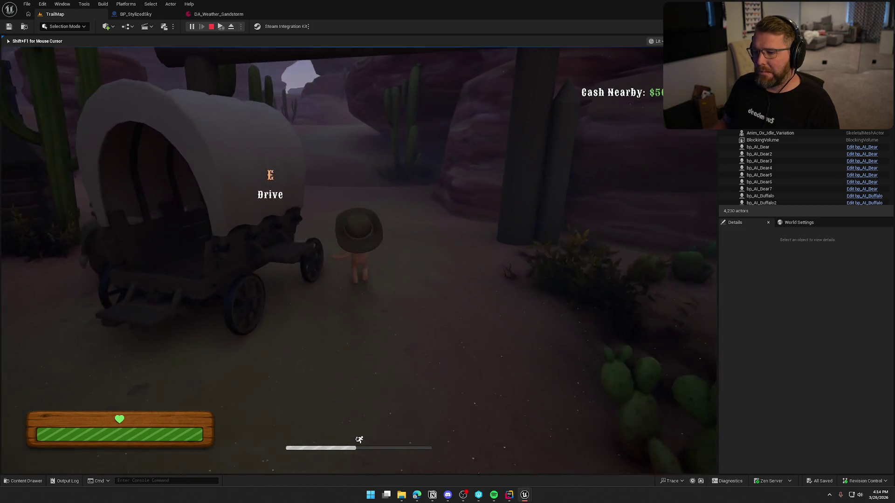
pyautogui.press('w')
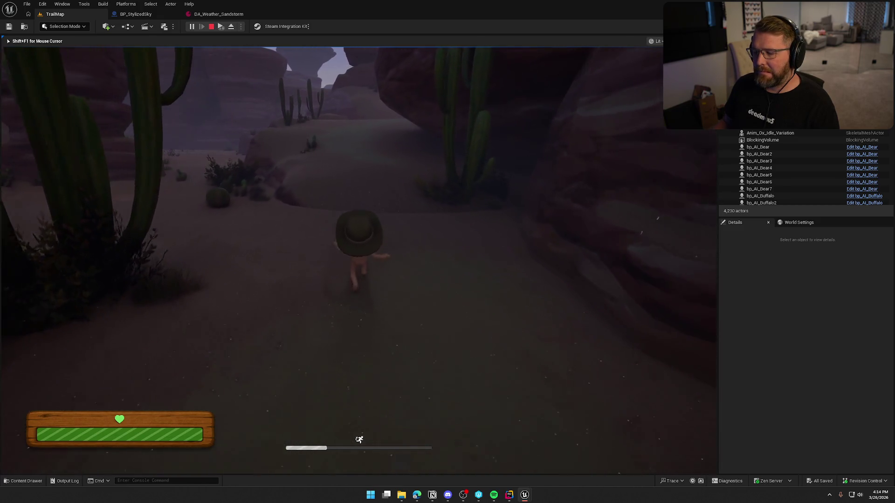
pyautogui.press('w')
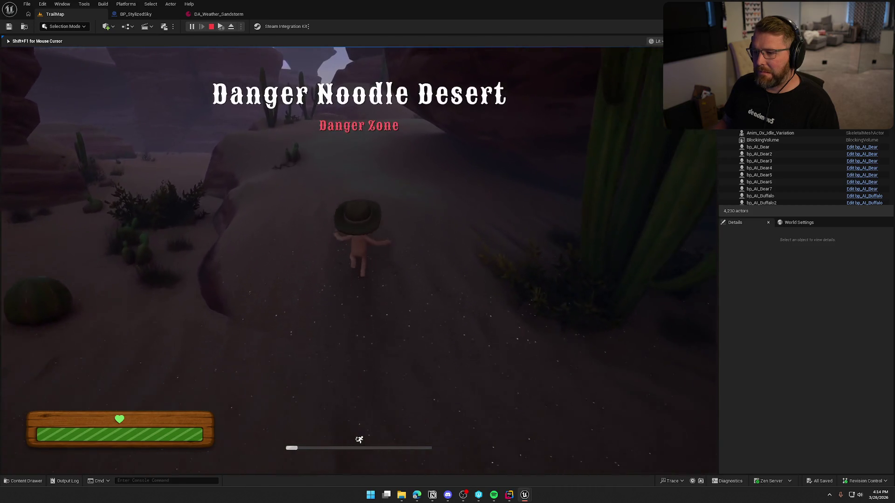
pyautogui.press('w')
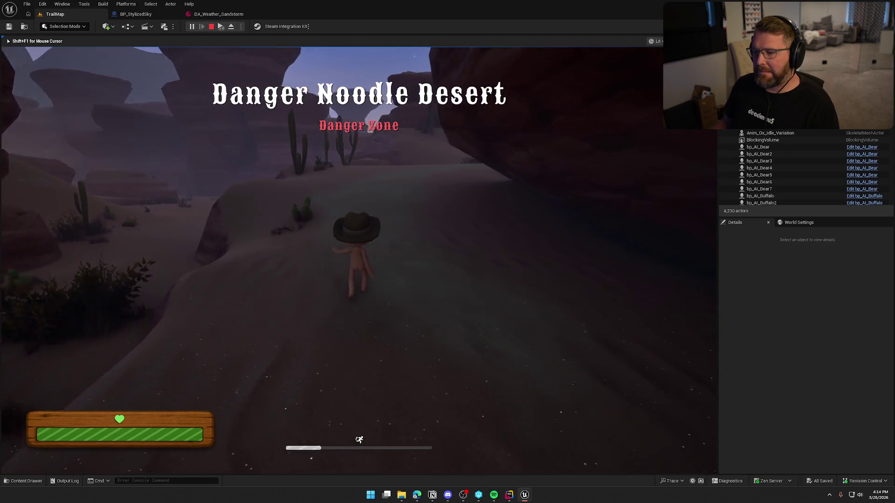
pyautogui.press('w')
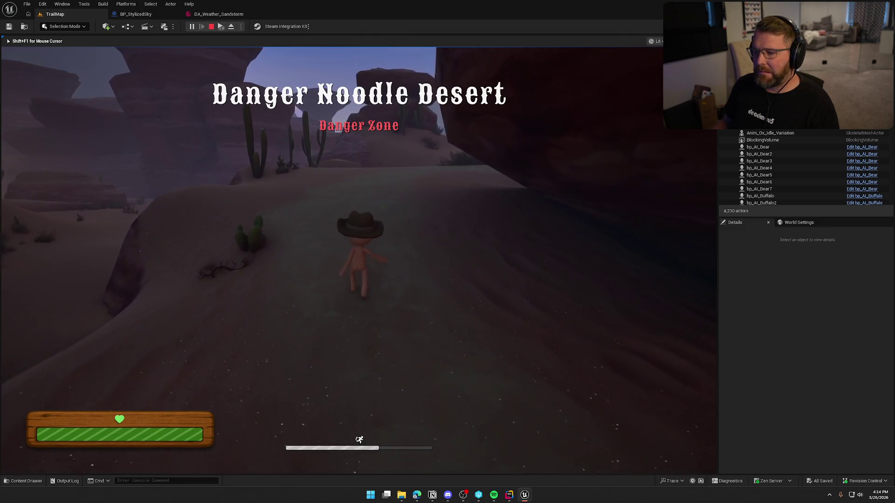
pyautogui.press('w')
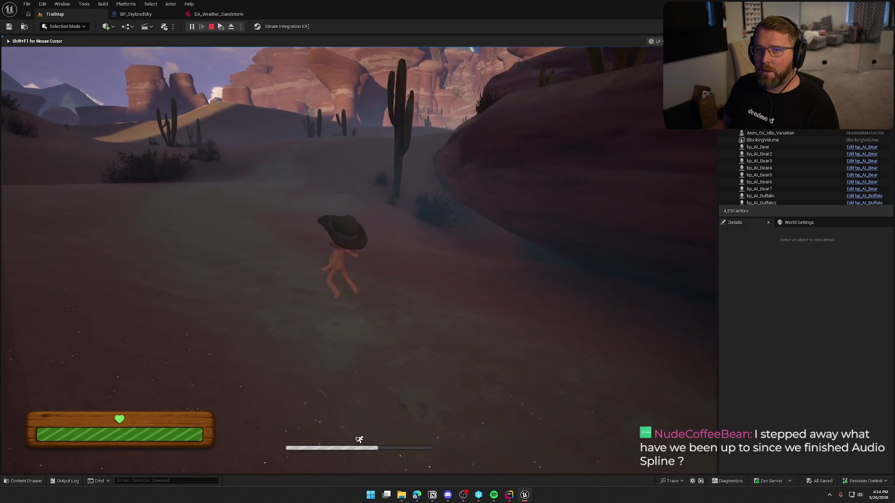
pyautogui.press('w')
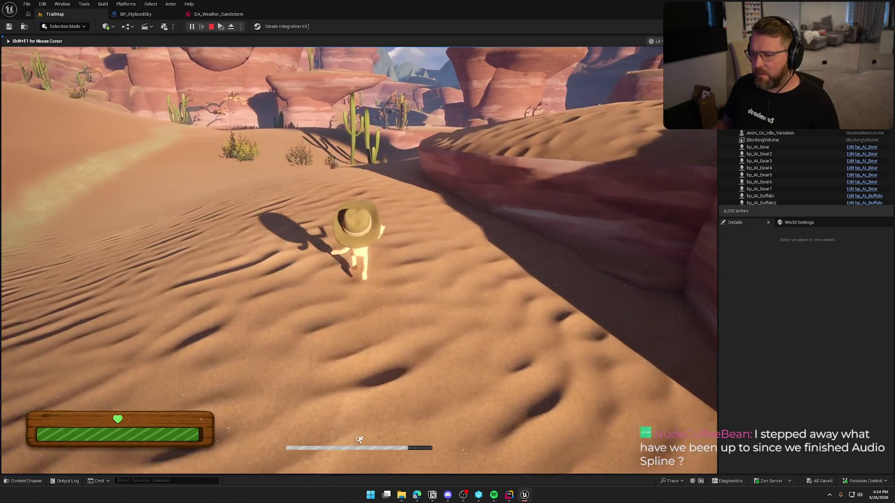
# Step: Walk up the dune ridge into the thickening storm, then view DA_Weather_Sandstorm's settings
pyautogui.press('space')
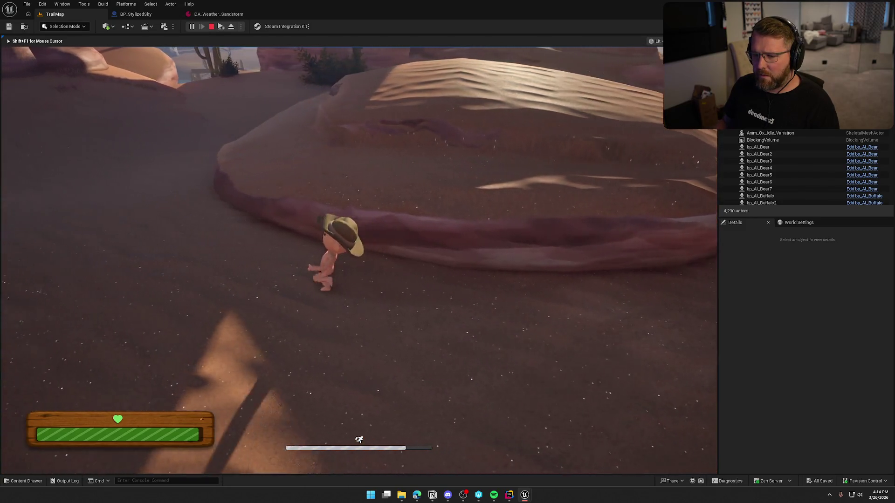
pyautogui.press('w')
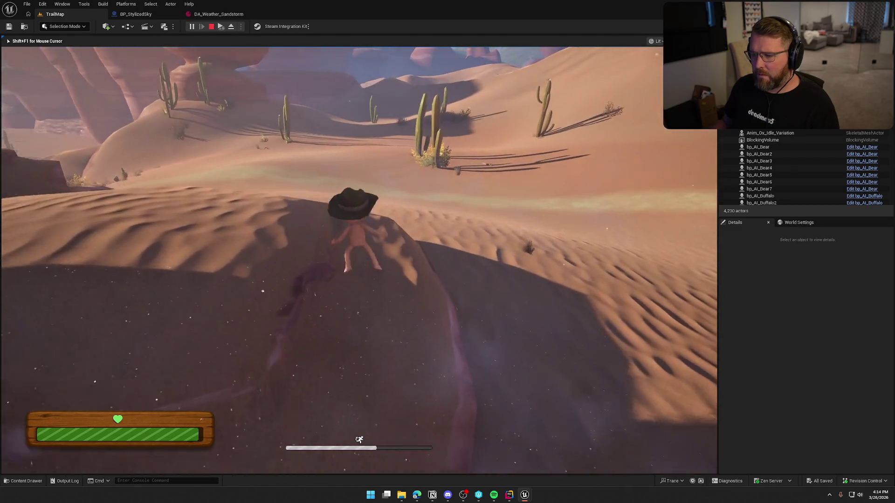
pyautogui.press('w')
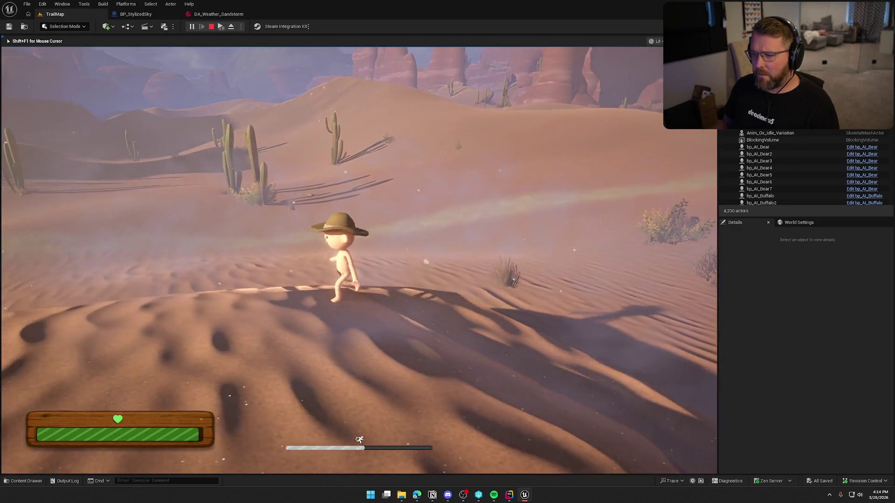
pyautogui.press('w')
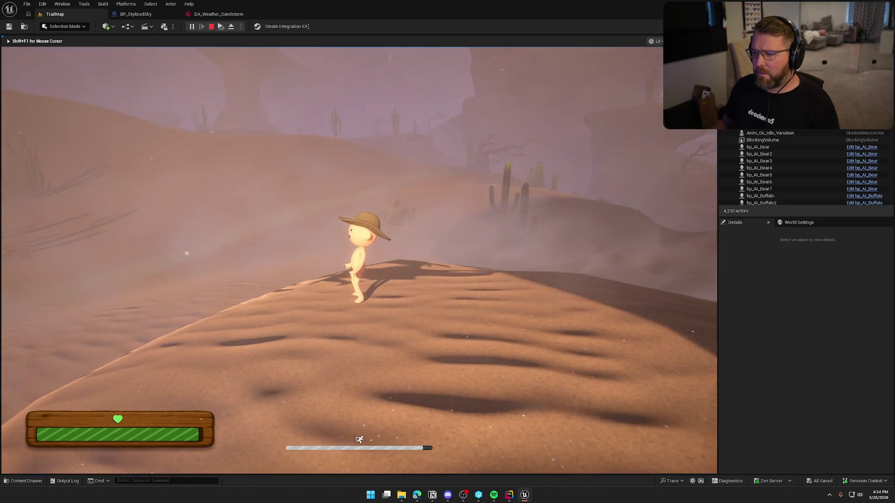
pyautogui.press('s')
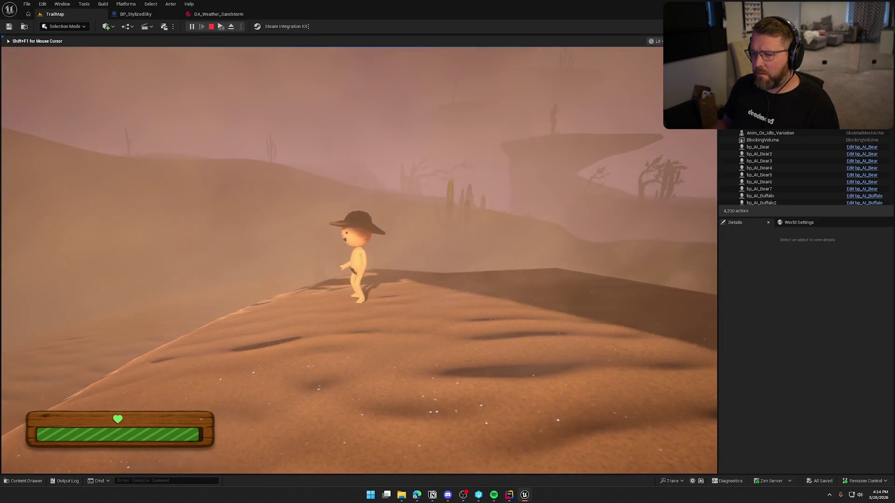
pyautogui.press('w')
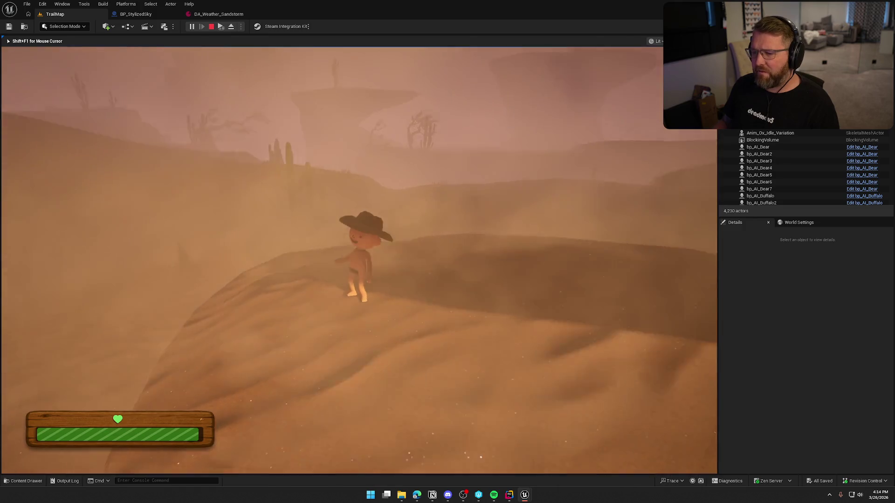
pyautogui.press('w')
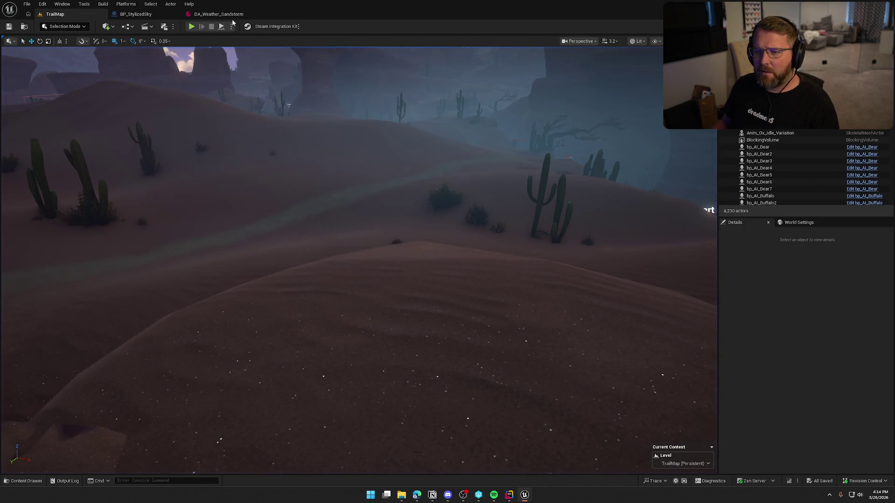
pyautogui.click(223, 15)
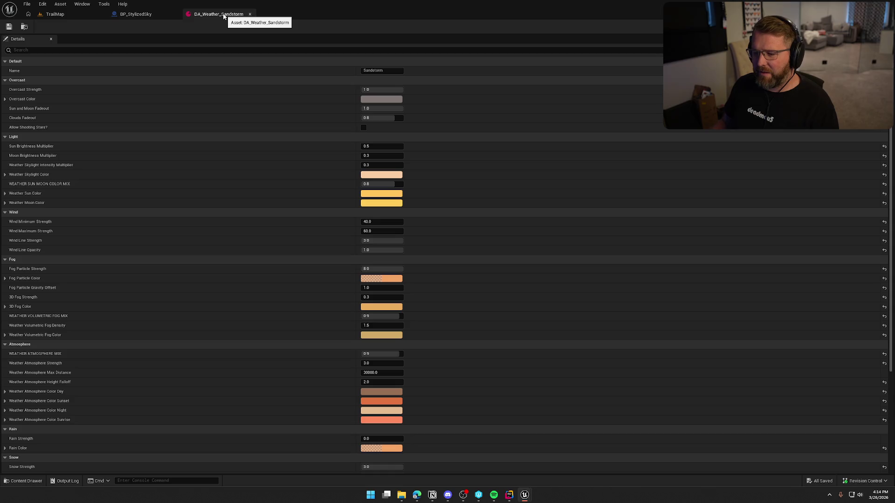
# Step: In Initialize Sounds, replace the Snow Strength getter with Overcast Strength on the multiply's second input
pyautogui.click(148, 14)
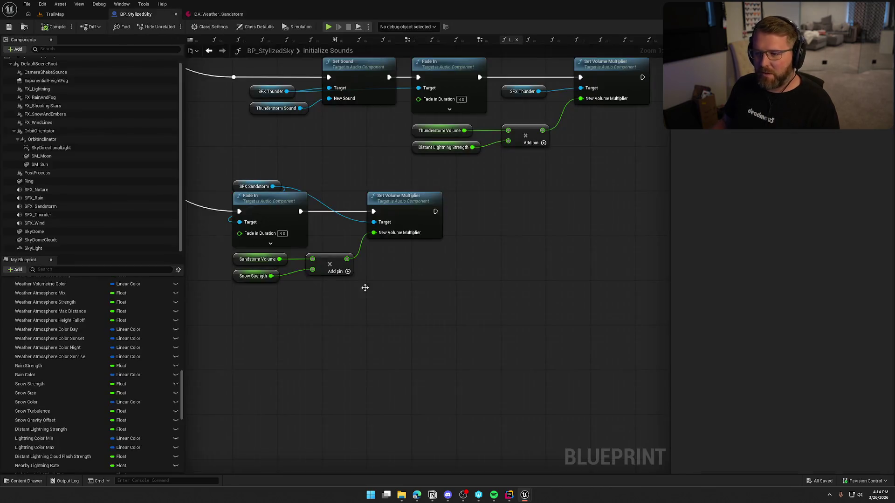
pyautogui.moveTo(498, 260); pyautogui.dragTo(417, 297)
pyautogui.rightClick(383, 270)
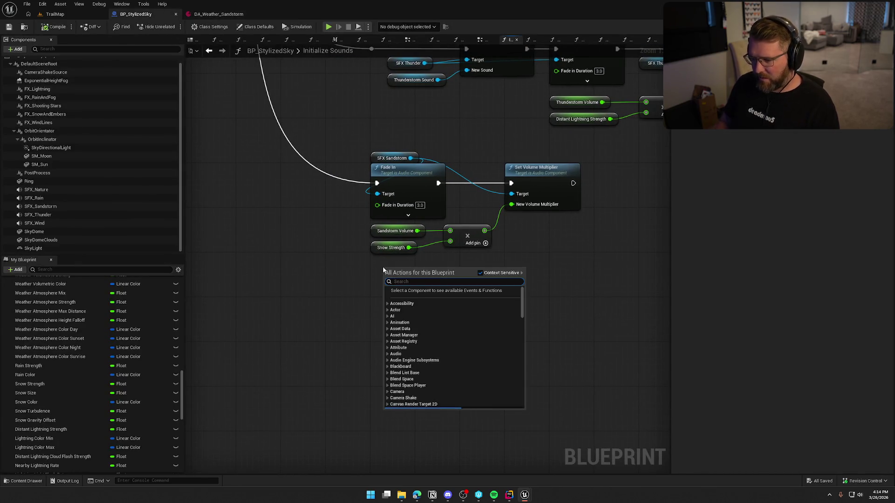
pyautogui.write('overcast str')
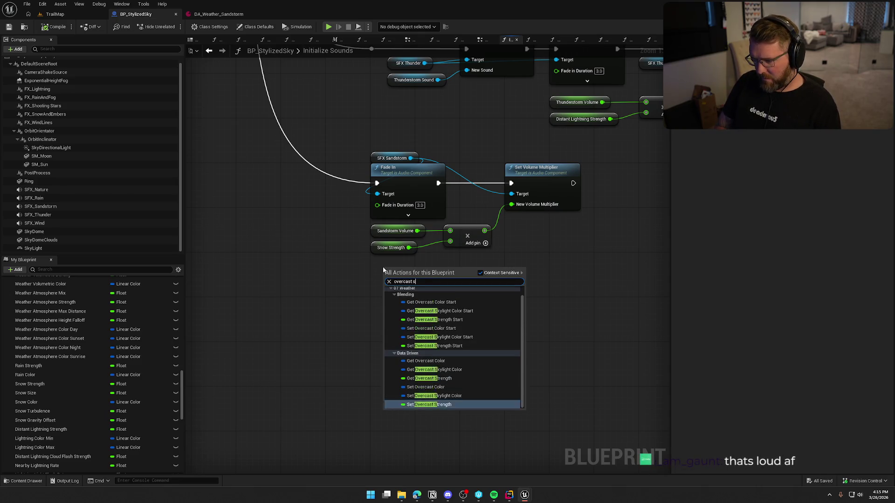
pyautogui.press('Return')
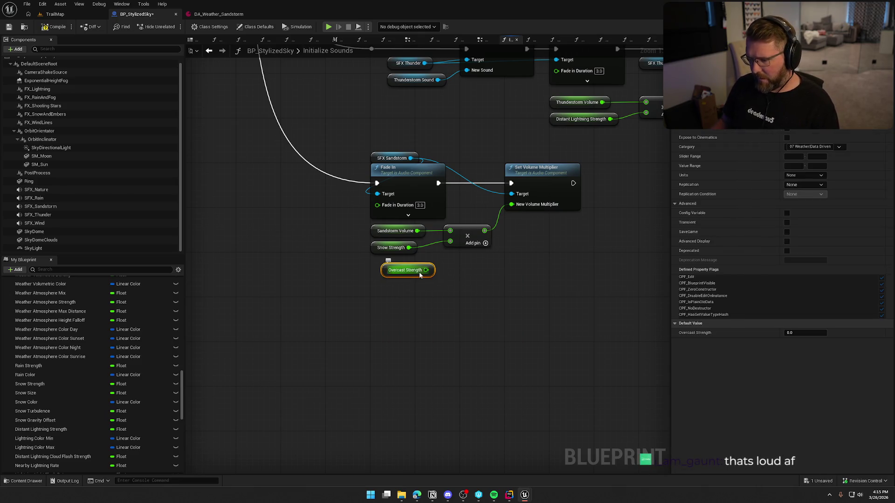
pyautogui.moveTo(433, 267)
pyautogui.mouseDown()
pyautogui.moveTo(427, 262)
pyautogui.moveTo(450, 241)
pyautogui.mouseUp()
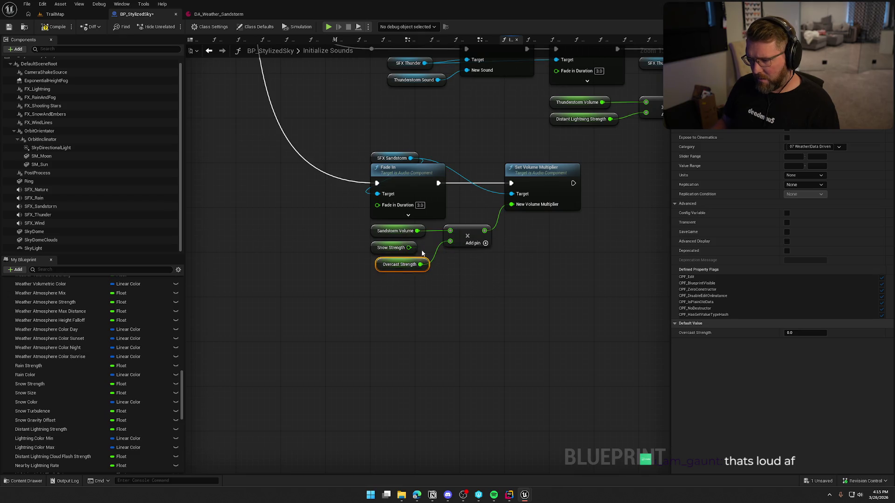
pyautogui.moveTo(383, 250); pyautogui.dragTo(310, 284)
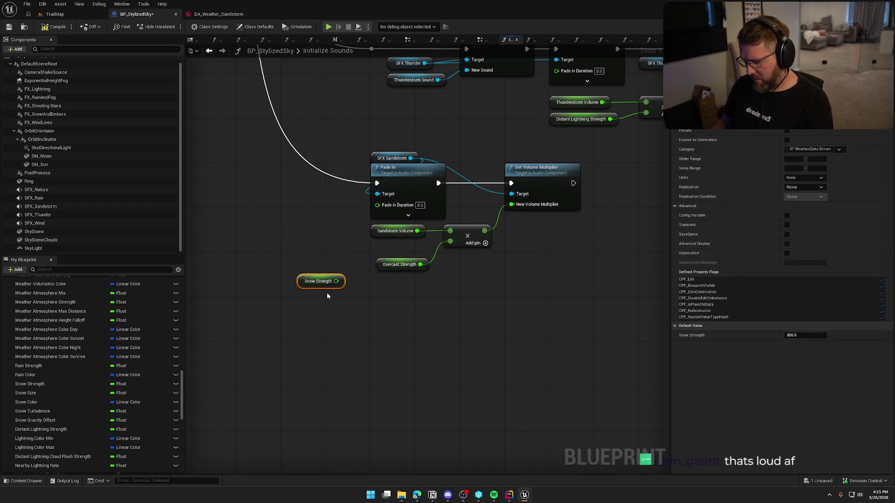
pyautogui.press('Delete')
pyautogui.moveTo(399, 265); pyautogui.dragTo(393, 248)
pyautogui.moveTo(429, 291); pyautogui.dragTo(406, 340)
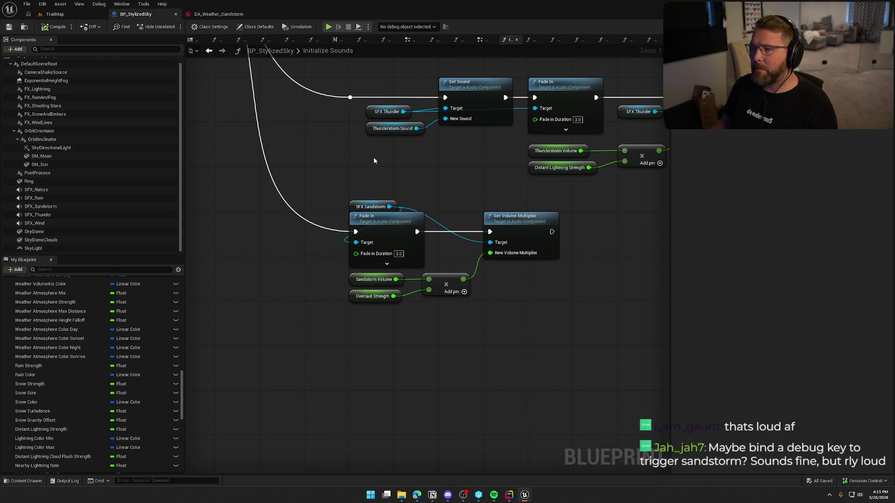
# Step: In Update Sound Volumes, make Overcast Strength the lower Lerp's Alpha, delete Snow Strength, and compile
pyautogui.click(209, 52)
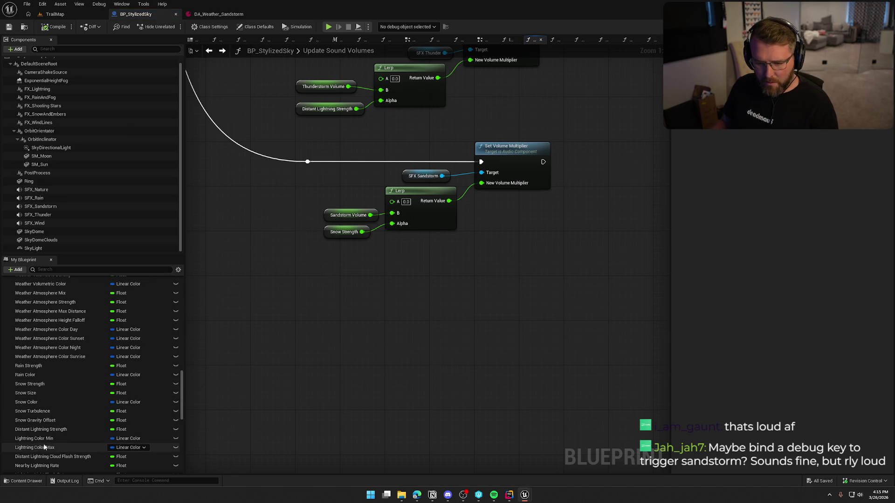
pyautogui.scroll(10, 84, 401)
pyautogui.scroll(-3, 51, 409)
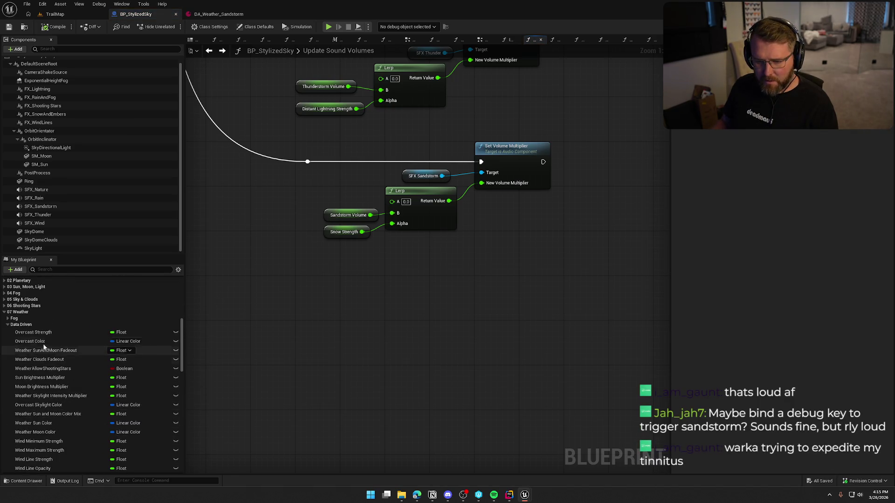
pyautogui.moveTo(44, 332)
pyautogui.mouseDown()
pyautogui.moveTo(150, 335)
pyautogui.moveTo(371, 269)
pyautogui.moveTo(392, 224)
pyautogui.mouseUp()
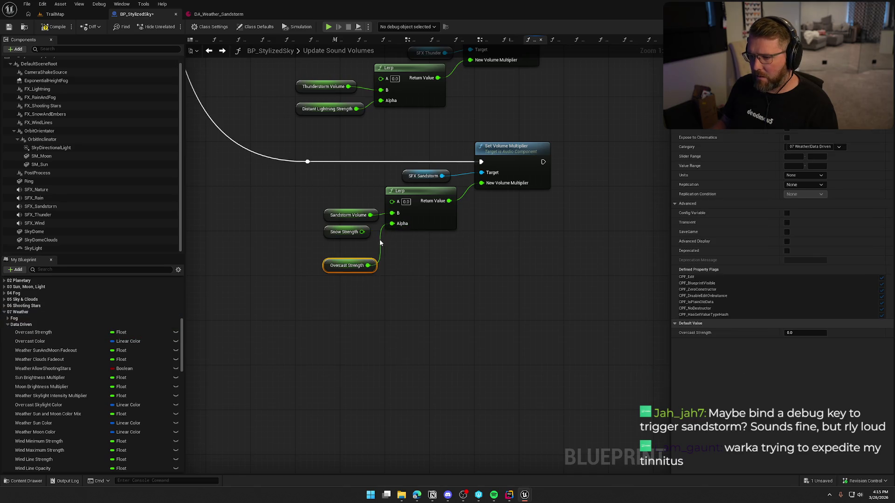
pyautogui.click(345, 231)
pyautogui.press('Delete')
pyautogui.moveTo(341, 265); pyautogui.dragTo(347, 226)
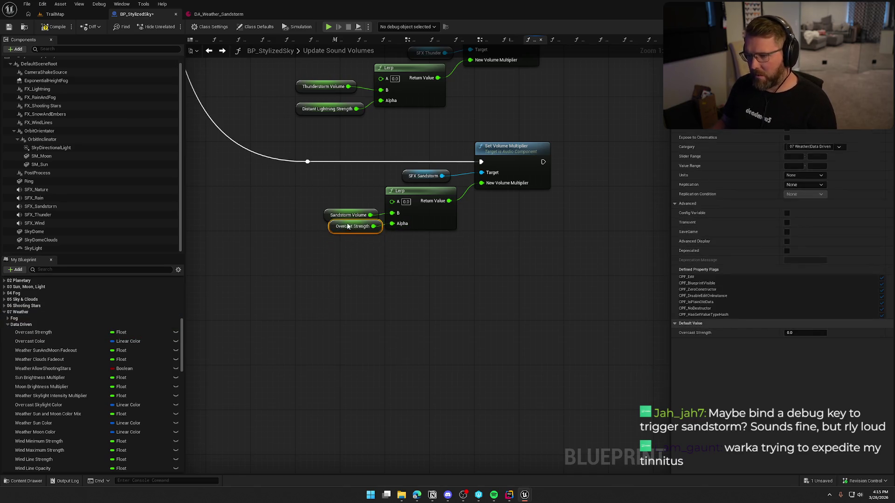
pyautogui.click(384, 285)
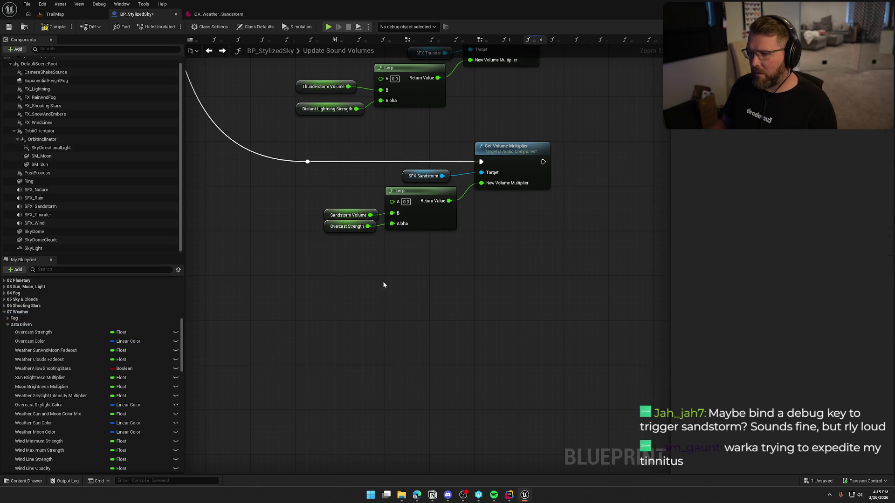
pyautogui.click(64, 27)
pyautogui.click(55, 14)
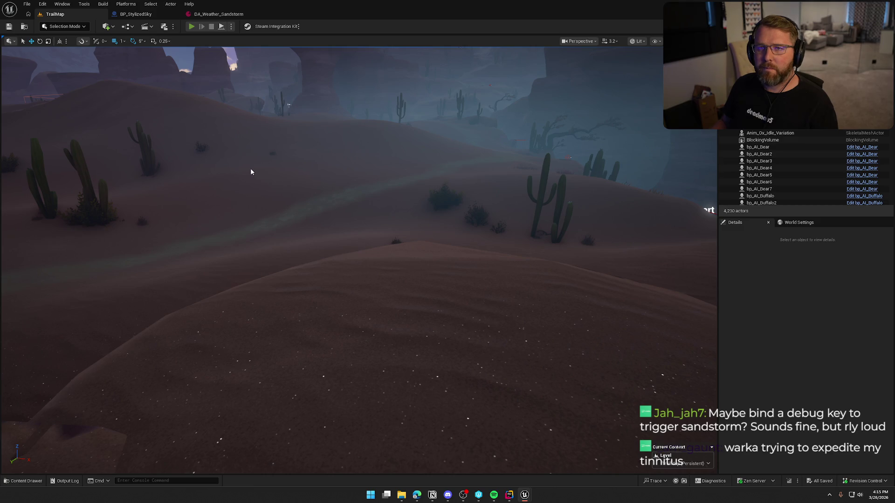
# Step: Start play-in-editor, respawn at a checkpoint, and sprint past the campfire and wagon into Danger Noodle Desert
pyautogui.hotkey('alt', 'p')
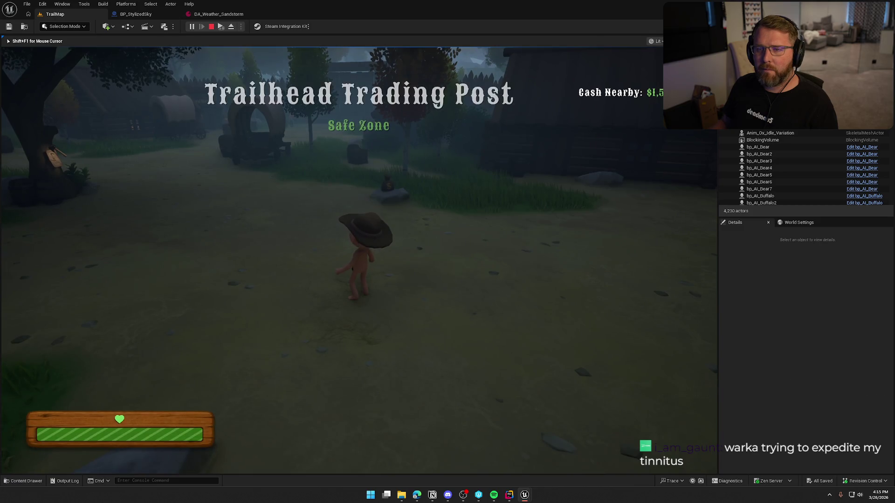
pyautogui.press('`')
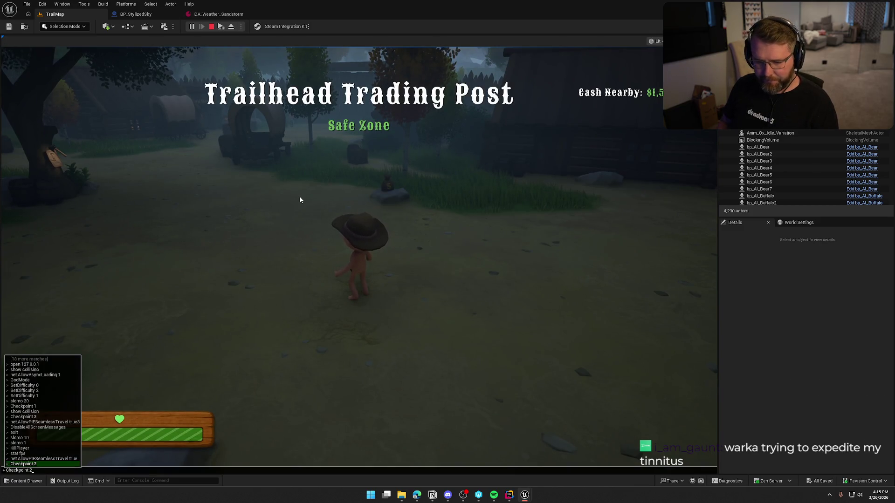
pyautogui.press('Return')
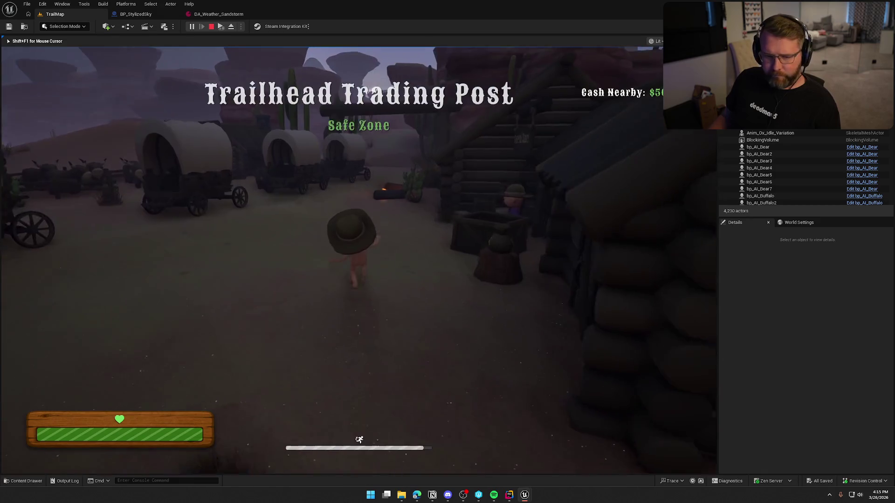
pyautogui.hotkey('shift', 'w')
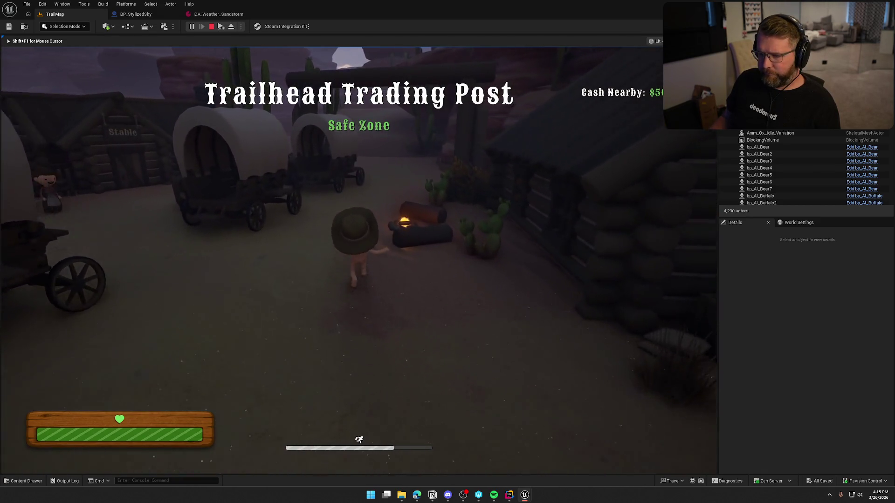
pyautogui.hotkey('shift', 'w')
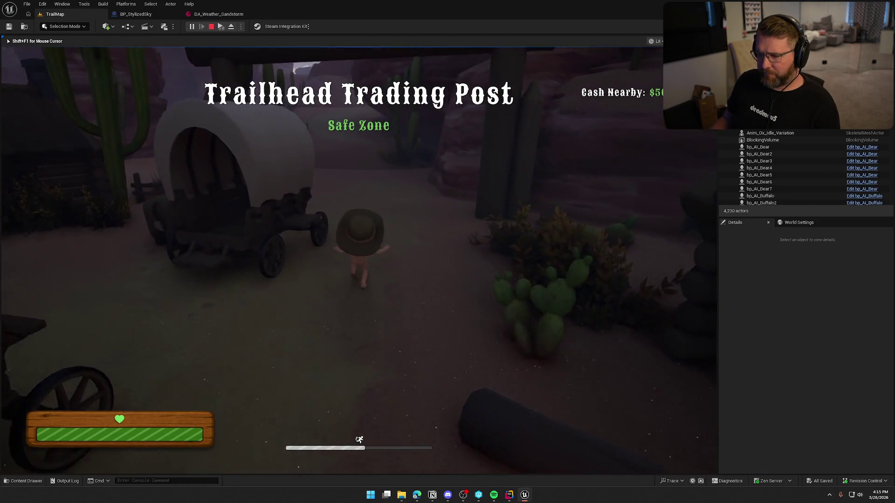
pyautogui.hotkey('shift', 'w')
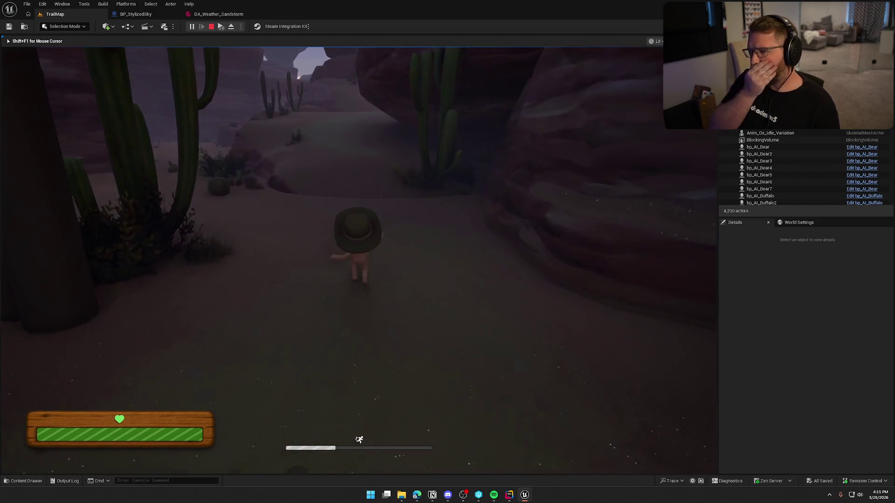
pyautogui.hotkey('shift', 'w')
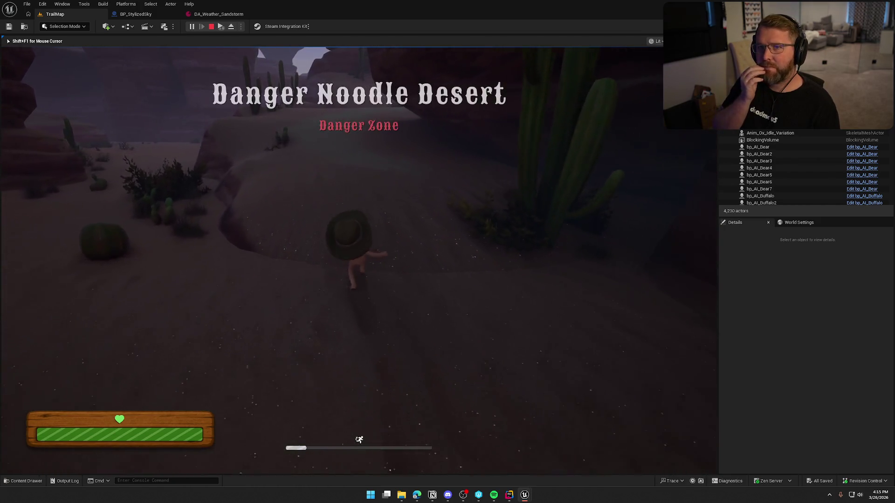
pyautogui.hotkey('shift', 'w')
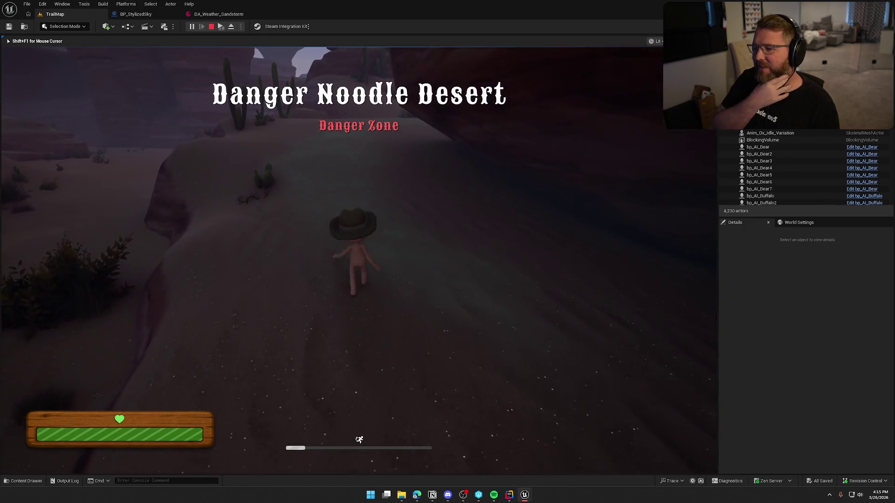
# Step: Travel on past the cactus, up the dune and over the rock ledge as the sandstorm thickens
pyautogui.press('w')
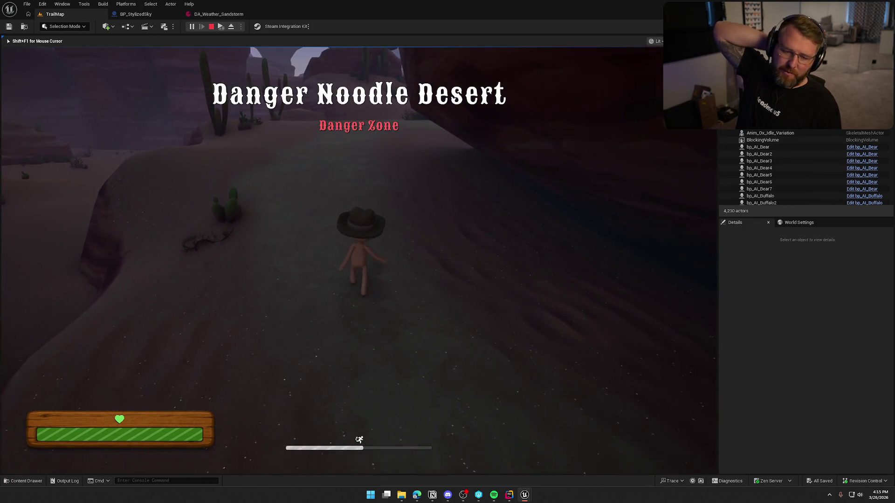
pyautogui.press('w')
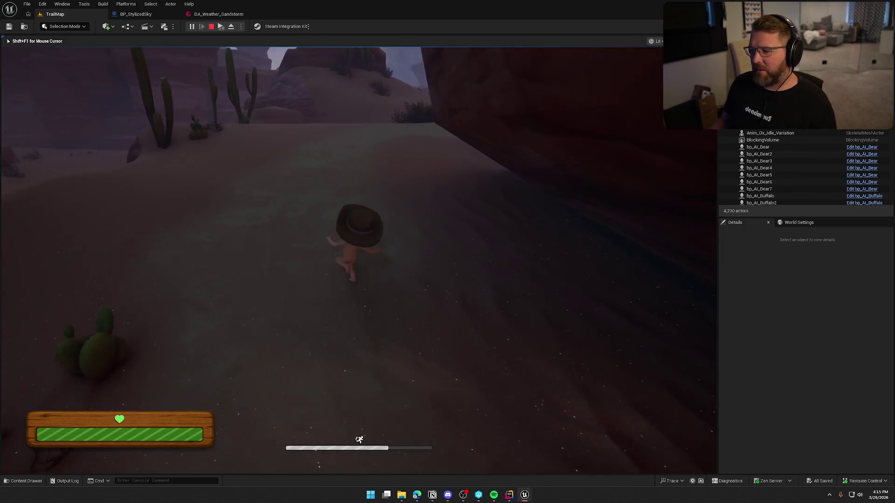
pyautogui.hotkey('shift', 'w')
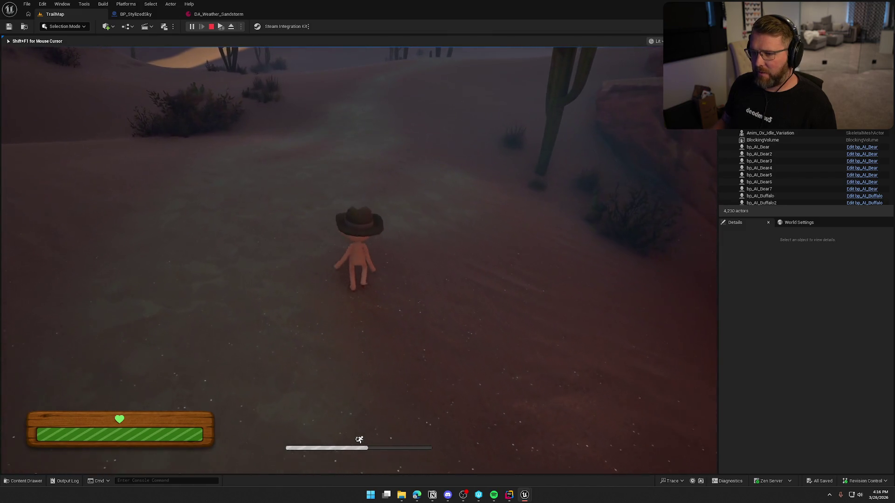
pyautogui.hotkey('shift', 'w')
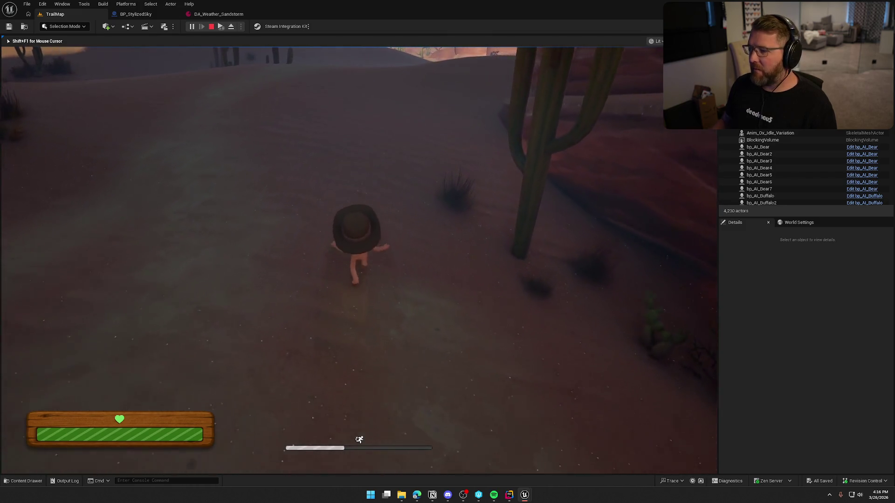
pyautogui.hotkey('shift', 'w')
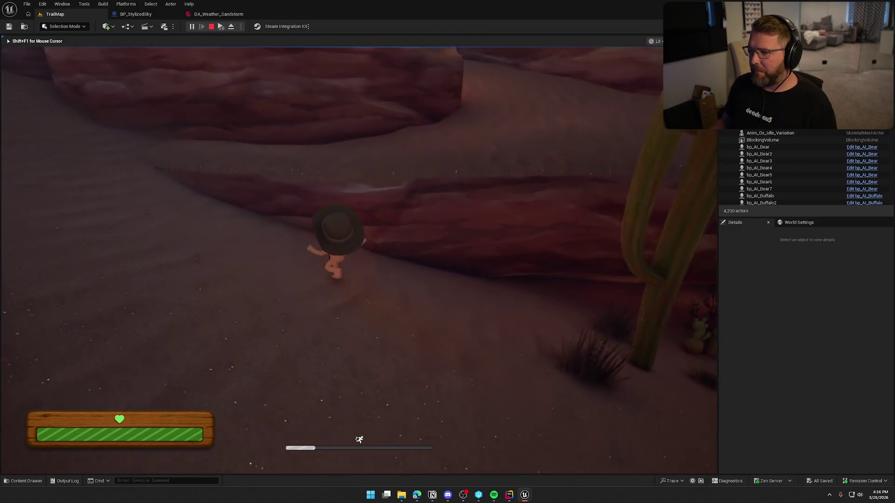
pyautogui.hotkey('shift', 'w')
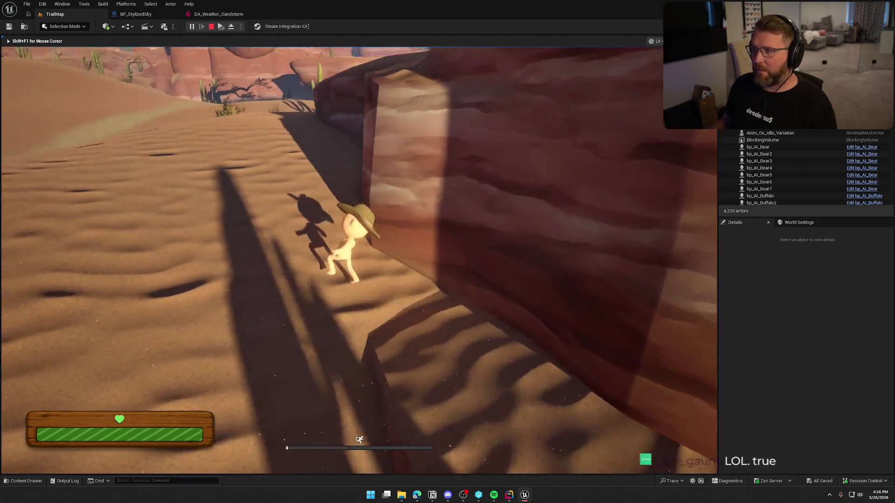
pyautogui.press('w')
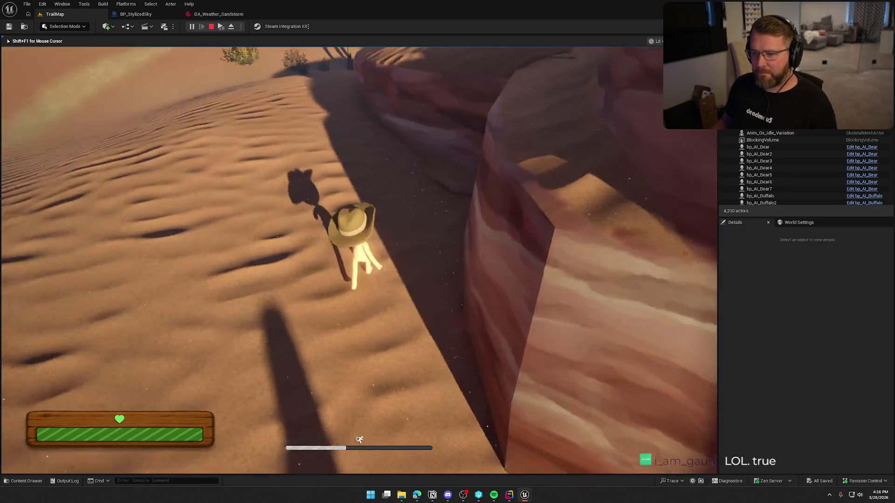
pyautogui.hotkey('shift', 'w')
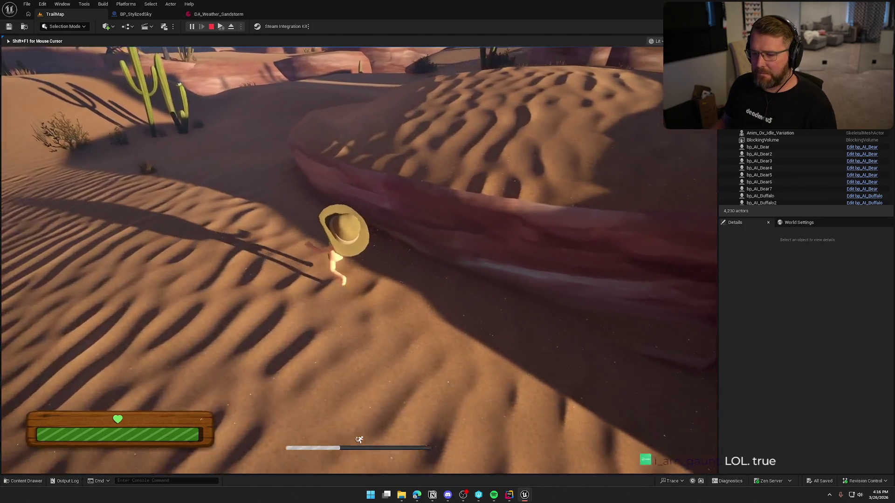
pyautogui.hotkey('shift', 'w')
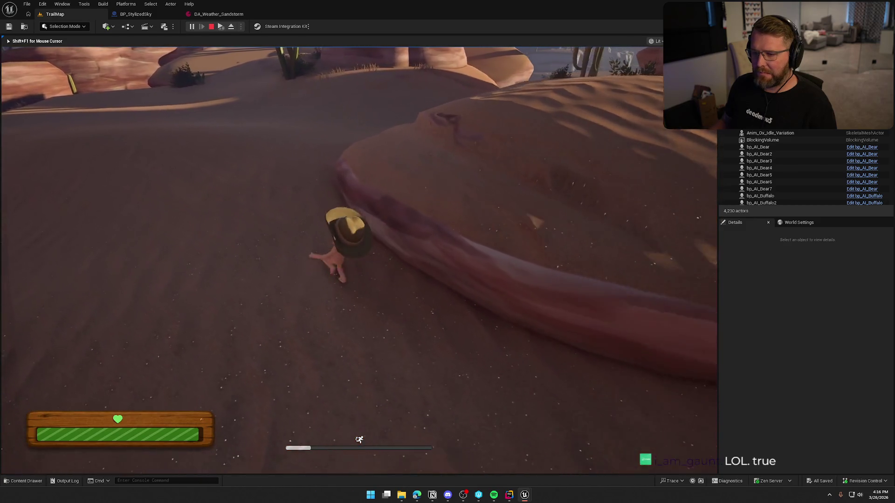
pyautogui.press('w')
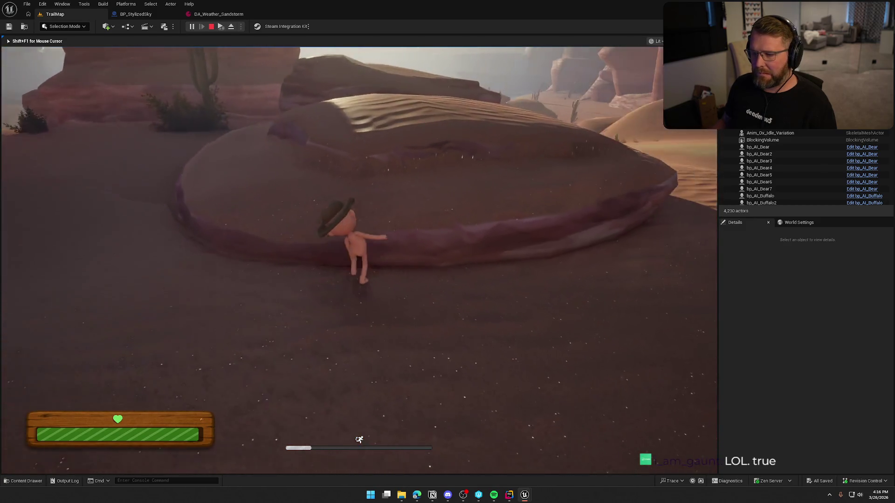
pyautogui.press('w')
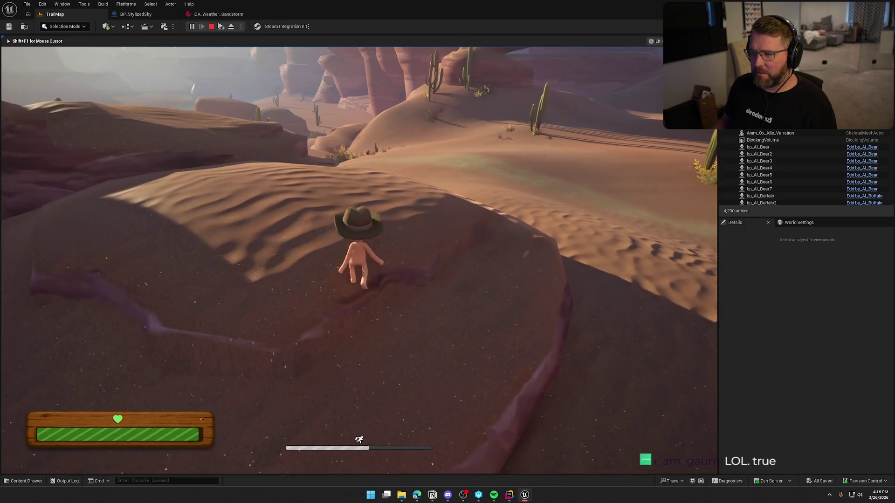
pyautogui.press('w')
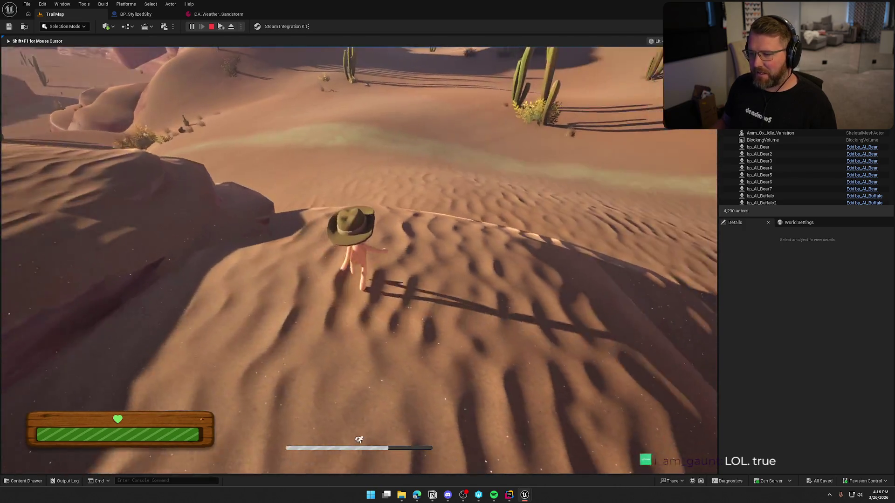
pyautogui.press('w')
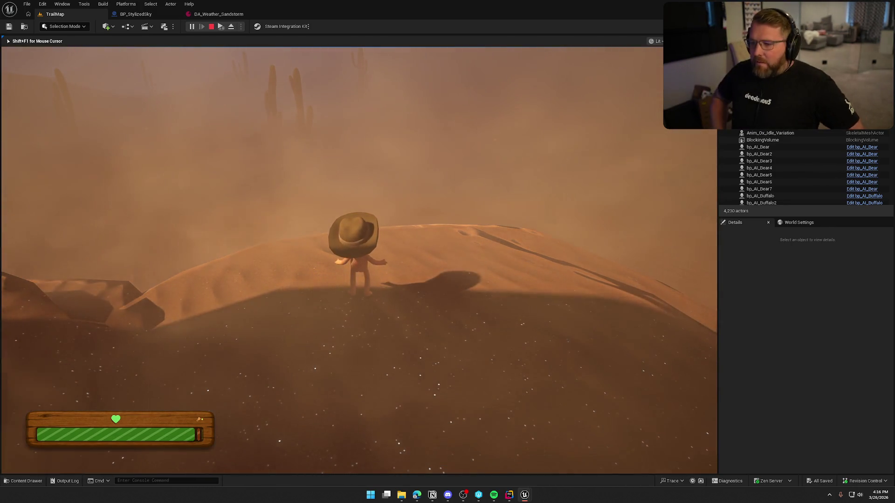
# Step: Walk and run the character up and along the dune through the sandstorm haze
pyautogui.press('a')
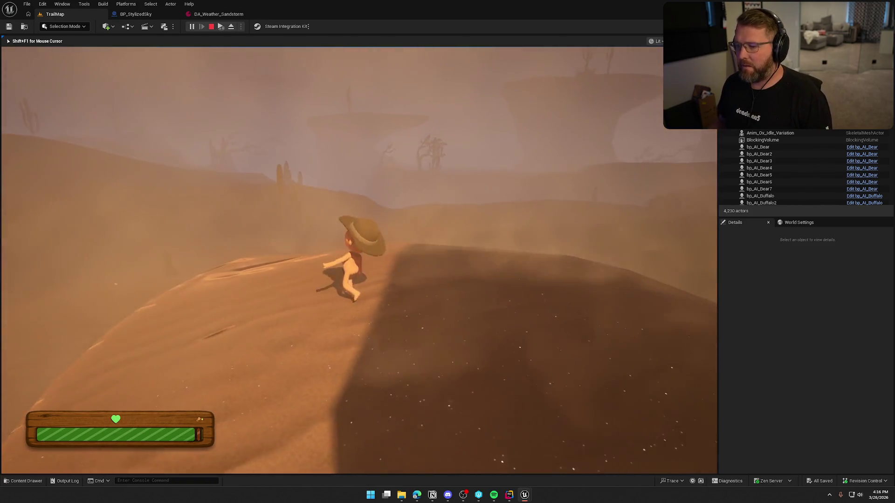
pyautogui.press('w')
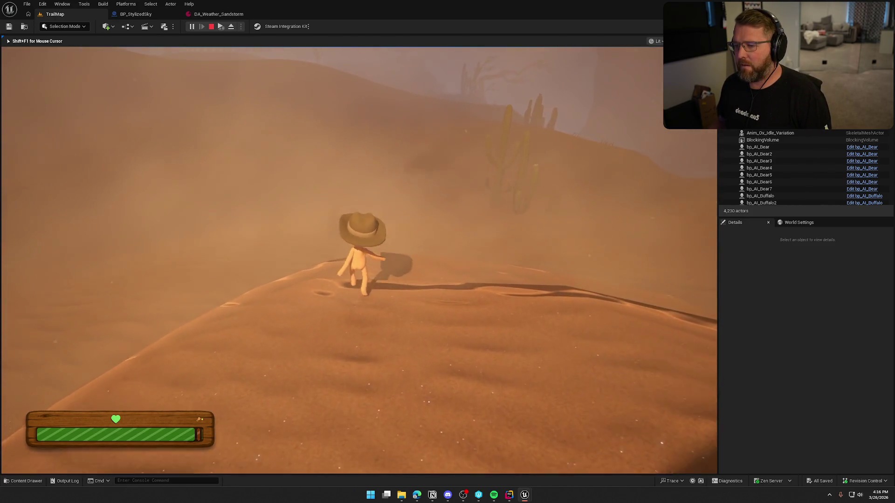
pyautogui.press('a')
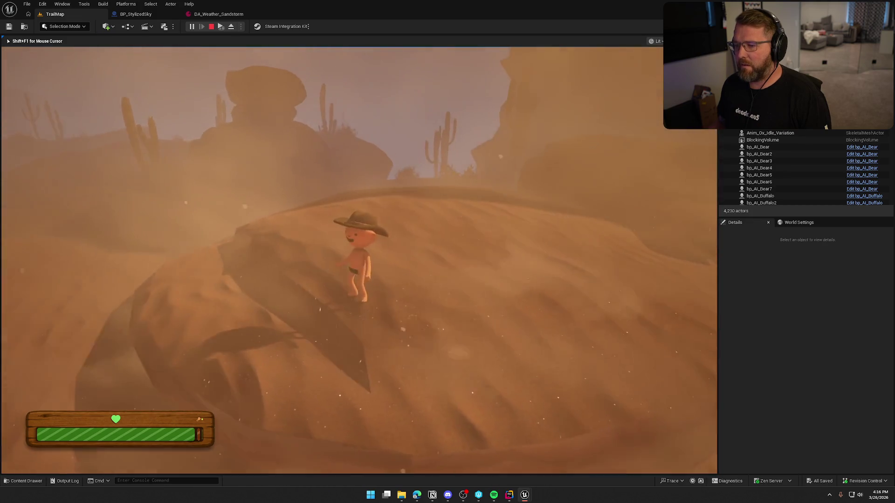
pyautogui.press('w')
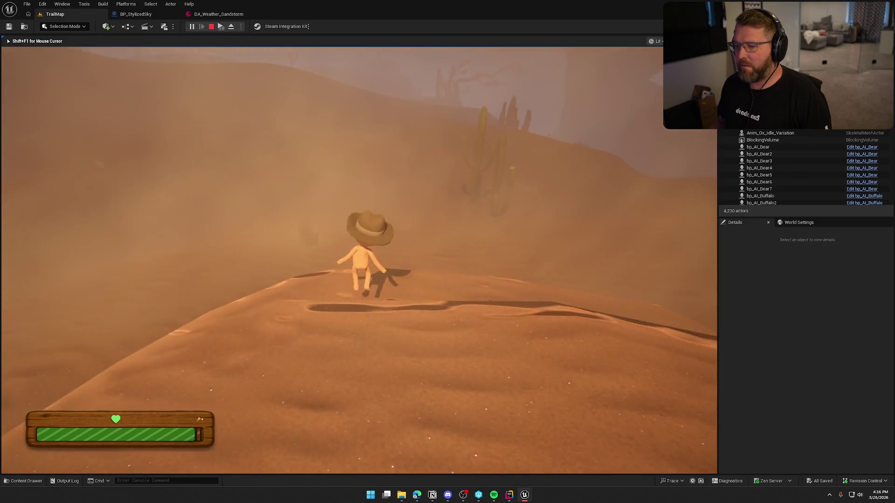
pyautogui.press('a')
pyautogui.press('shift')
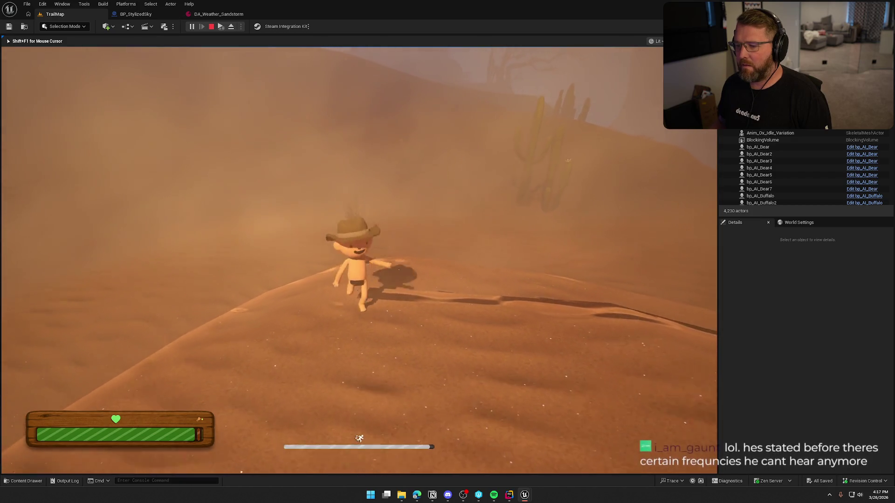
pyautogui.press('w')
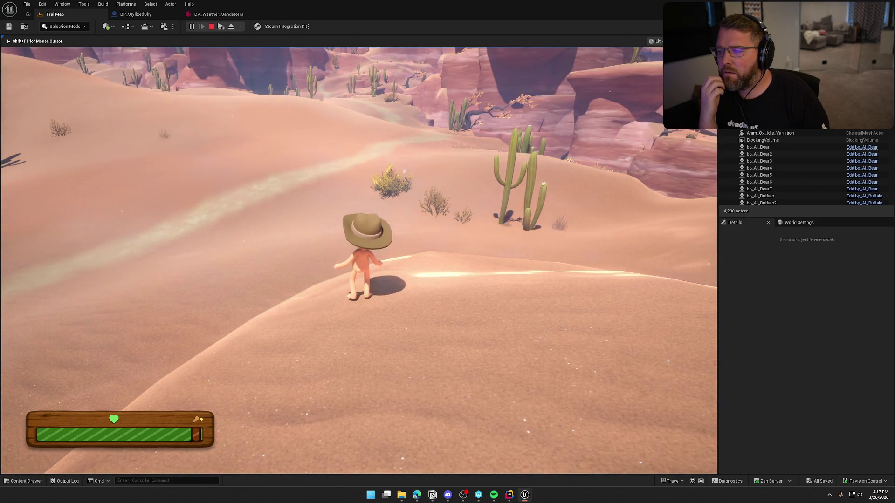
# Step: Run across the dunes toward the cactus and canyon arch, then stop the play session
pyautogui.press('w')
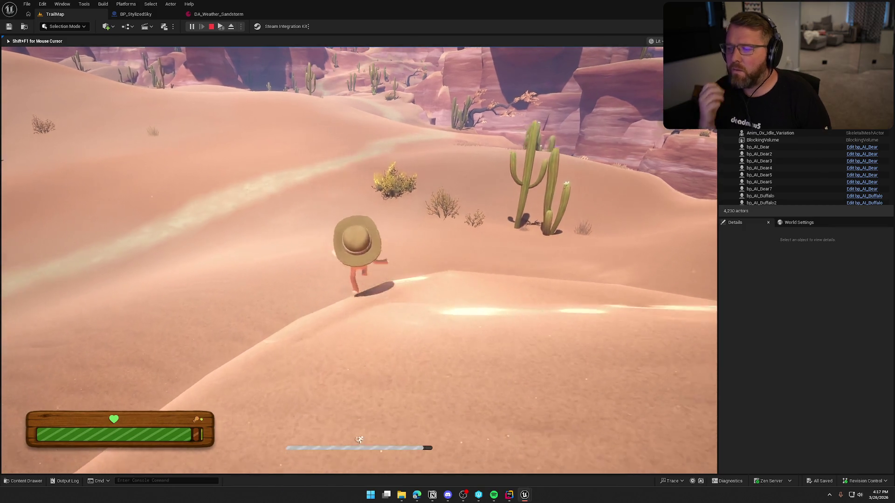
pyautogui.press('d')
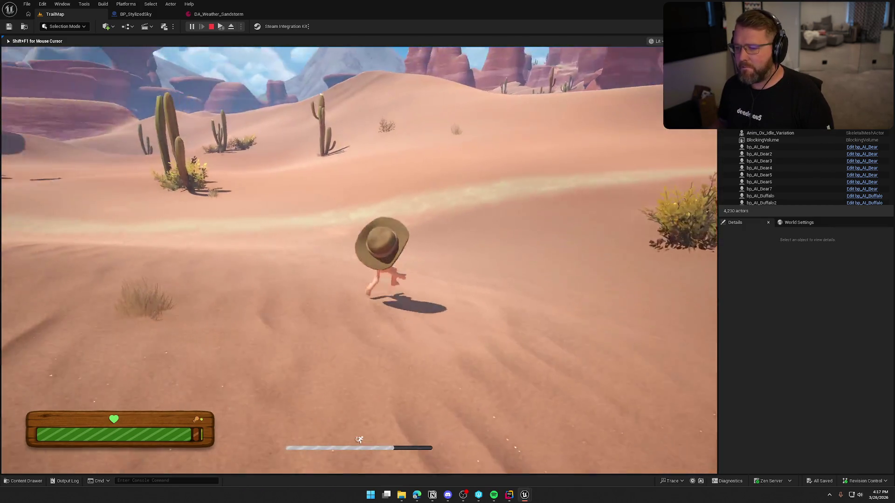
pyautogui.press('a')
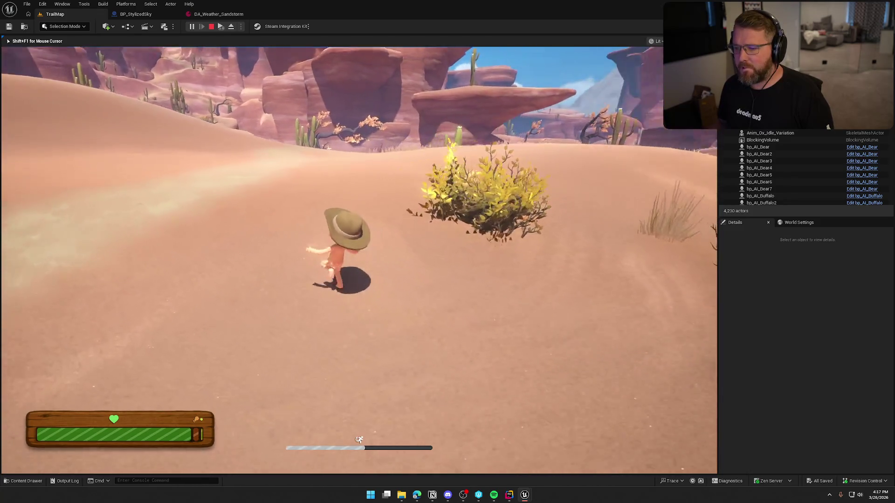
pyautogui.press('d')
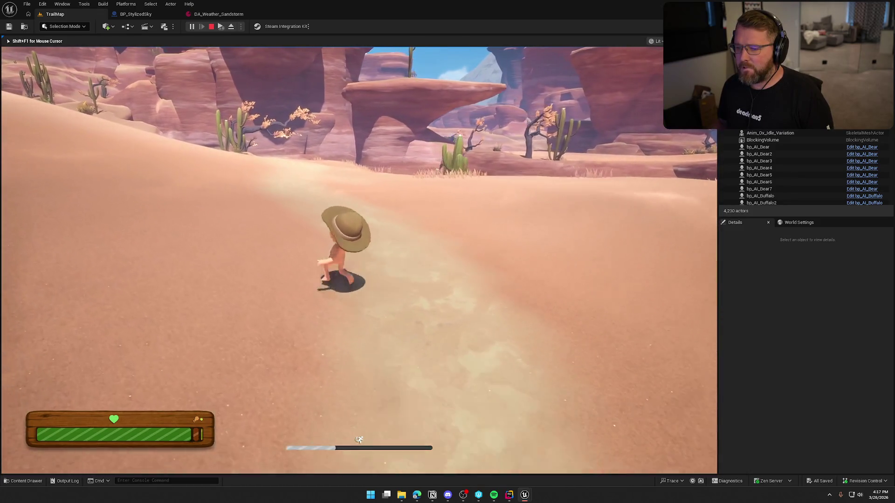
pyautogui.press('s')
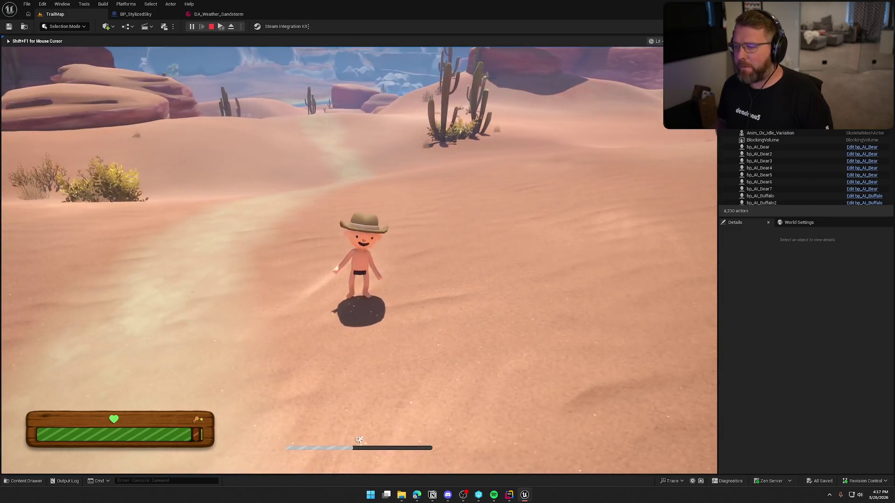
pyautogui.press('Escape')
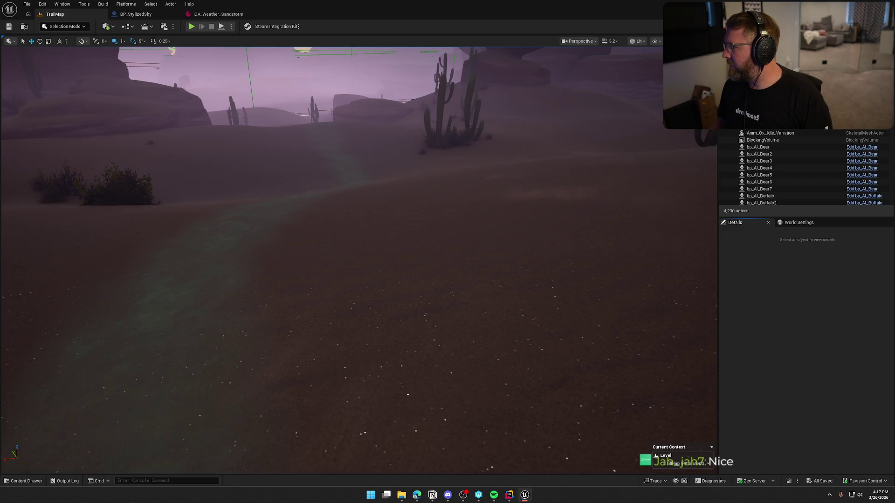
# Step: Check the Sound Pass to-do list, then cycle through saved camera bookmarks 1 to 5
pyautogui.hotkey('alt', 'Tab')
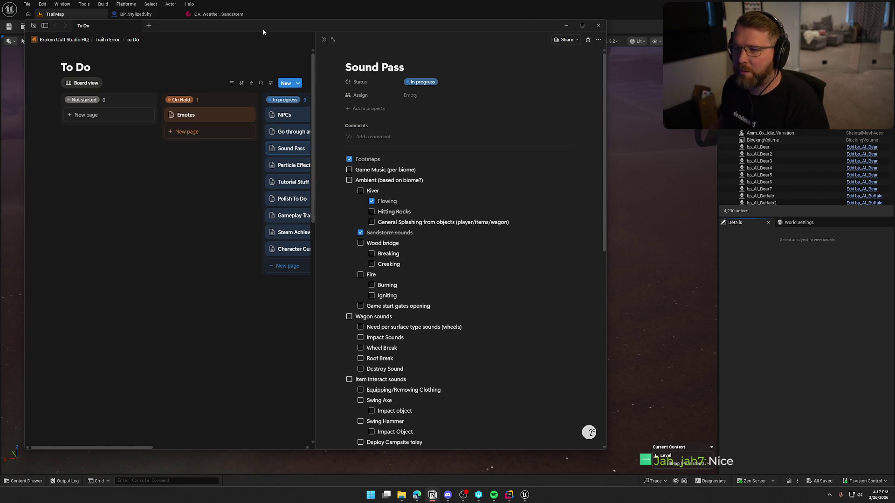
pyautogui.hotkey('alt', 'Tab')
pyautogui.press('1')
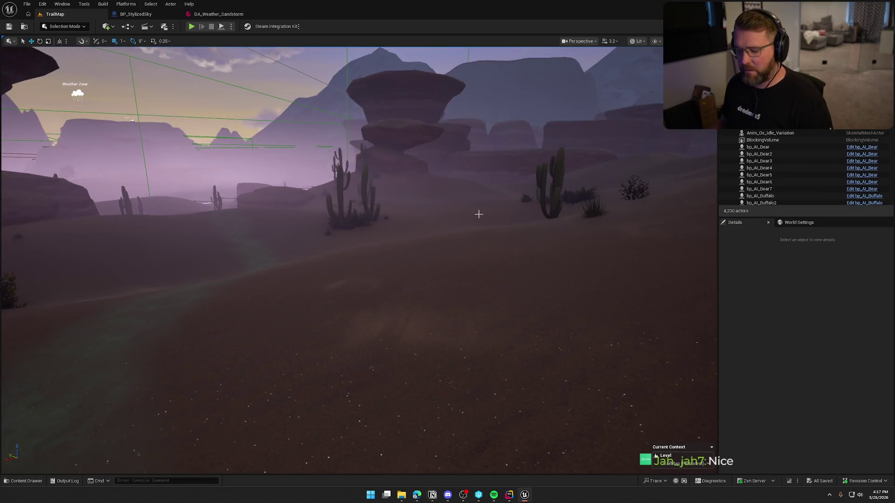
pyautogui.press('2')
pyautogui.press('3')
pyautogui.press('4')
pyautogui.press('5')
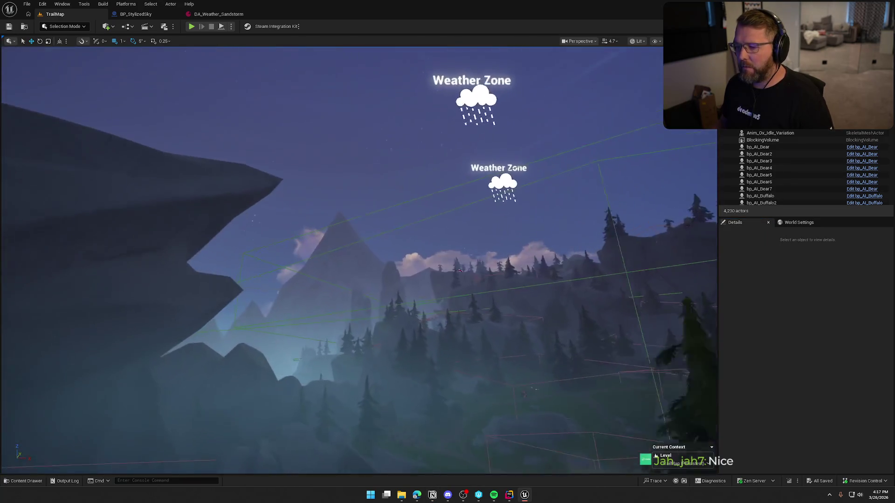
# Step: Fly down to the rope bridge, select its walkway and a breakable plank, then deselect
pyautogui.press('w')
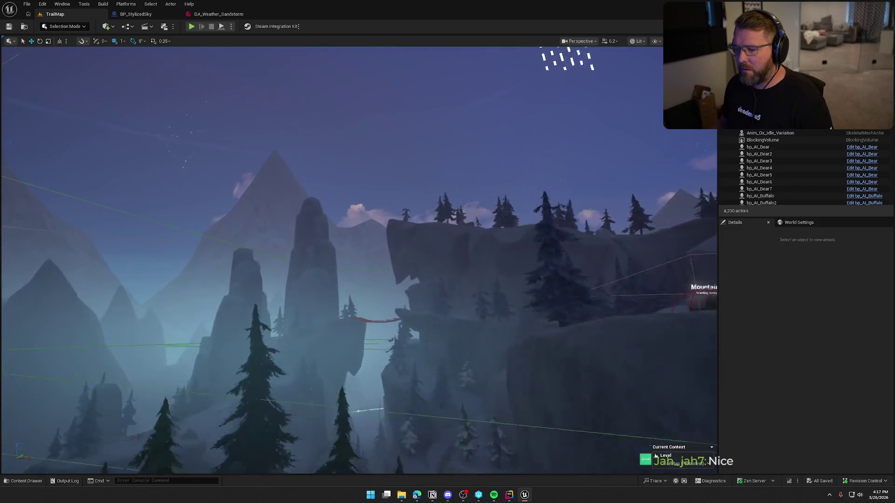
pyautogui.press('6')
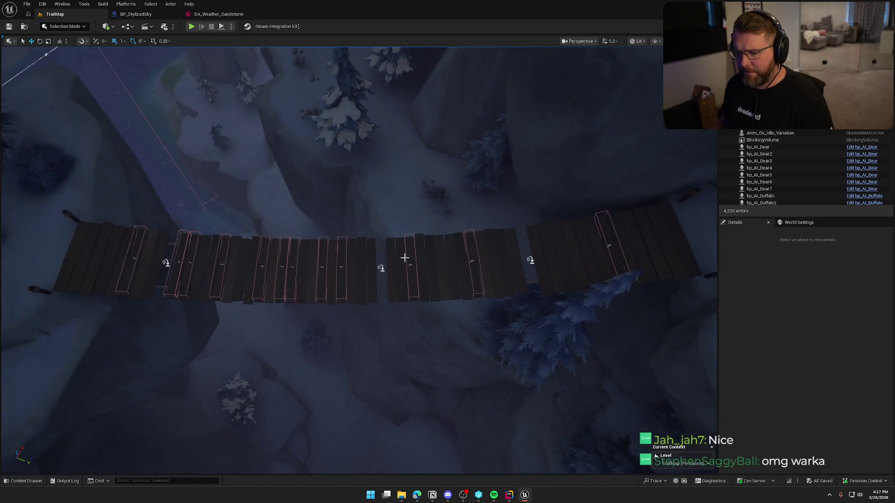
pyautogui.click(363, 280)
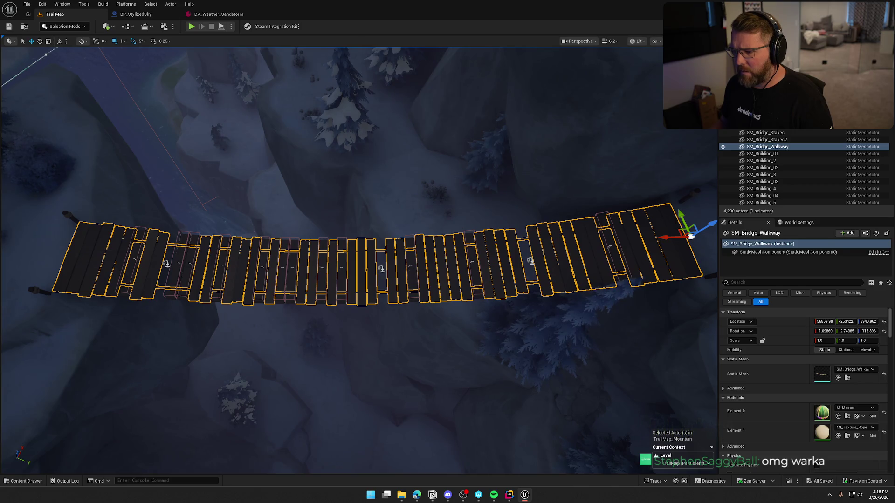
pyautogui.click(410, 266)
pyautogui.press('Escape')
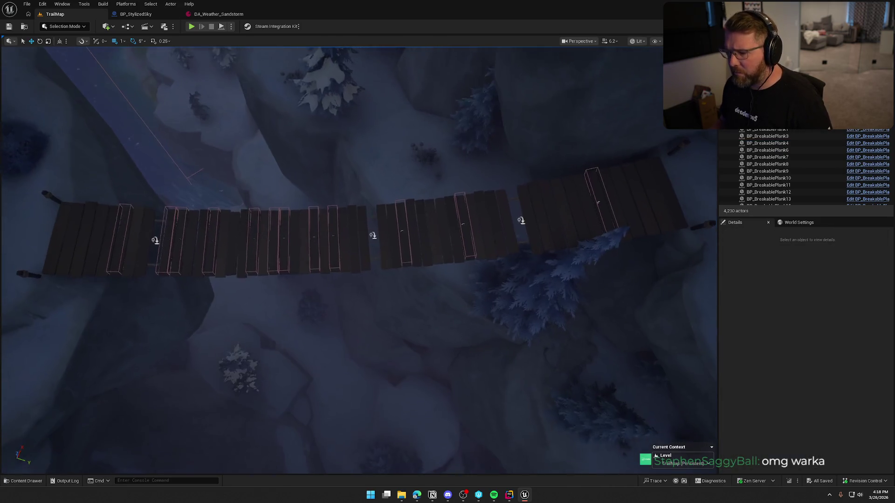